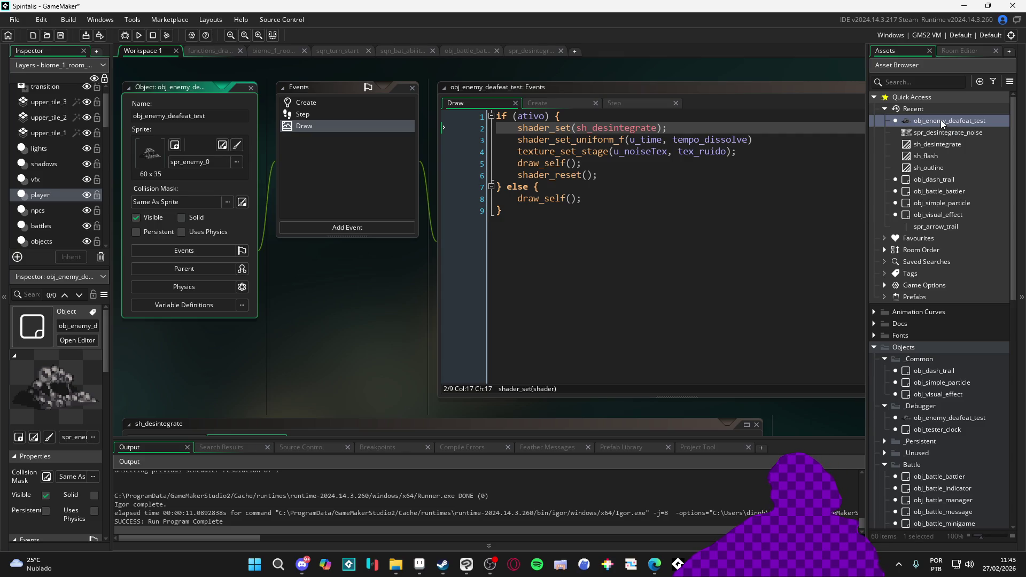
- Replace the Create code with pasted shader_progress, shader_speed and u_progress/u_noiseTex/u_edgeColor/u_edgeSize uniform setup
left_click(330, 102)
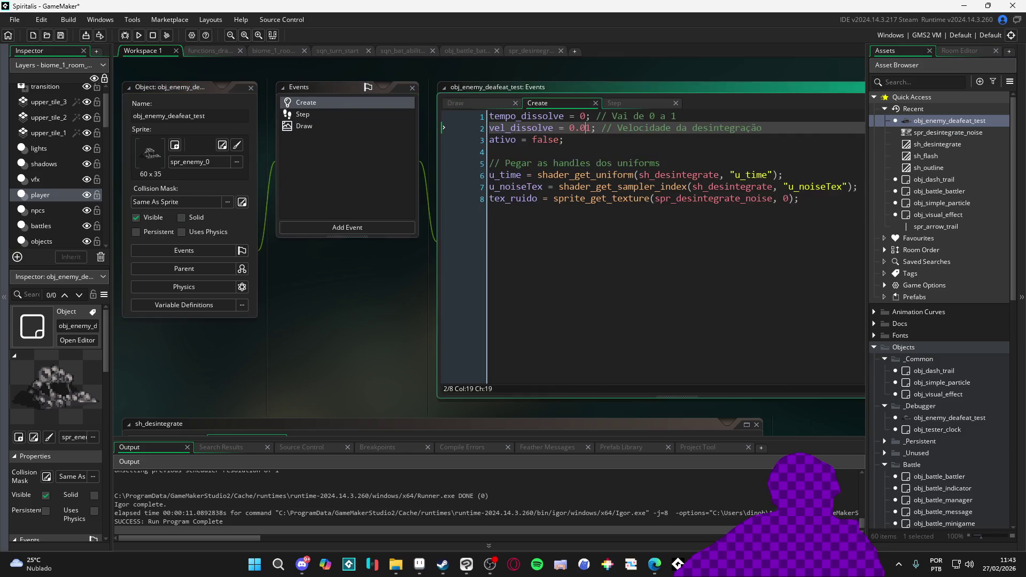
left_click(584, 232)
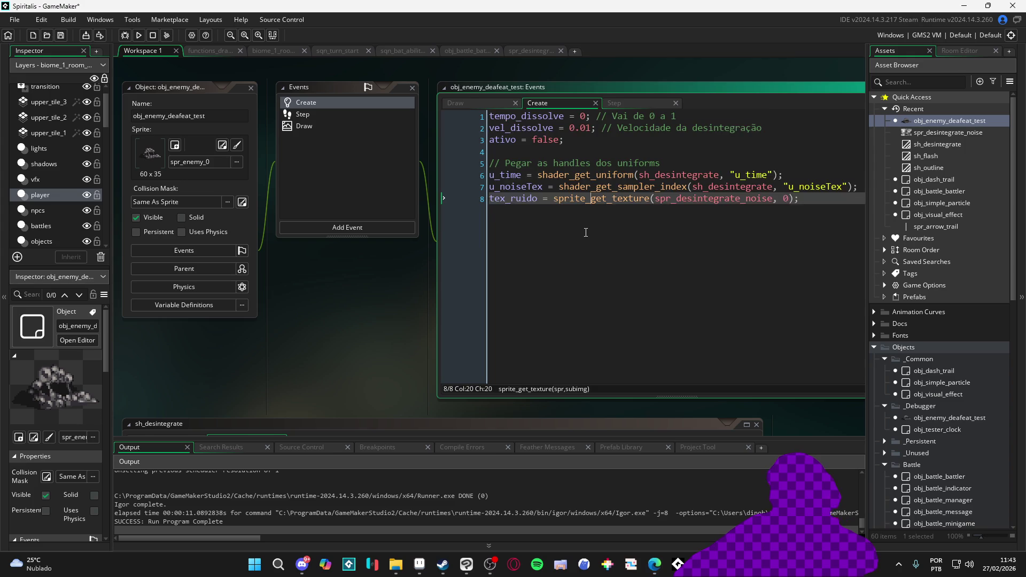
key("ctrl+a")
type("shader_progress = 0; shader_speed = 0.01;  u_progress = shader_get_uniform(shd_dissolve, \"u_progress\"); u_noiseTex = shader_get_uniform(shd_dissolve, \"u_noiseTex\"); u_edgeColor = shader_get_uniform(shd_dissolve, \"u_edgeColor\"); u_edgeSize = shader_get_uniform(shd_dissolve, \"u_edgeSize\");")
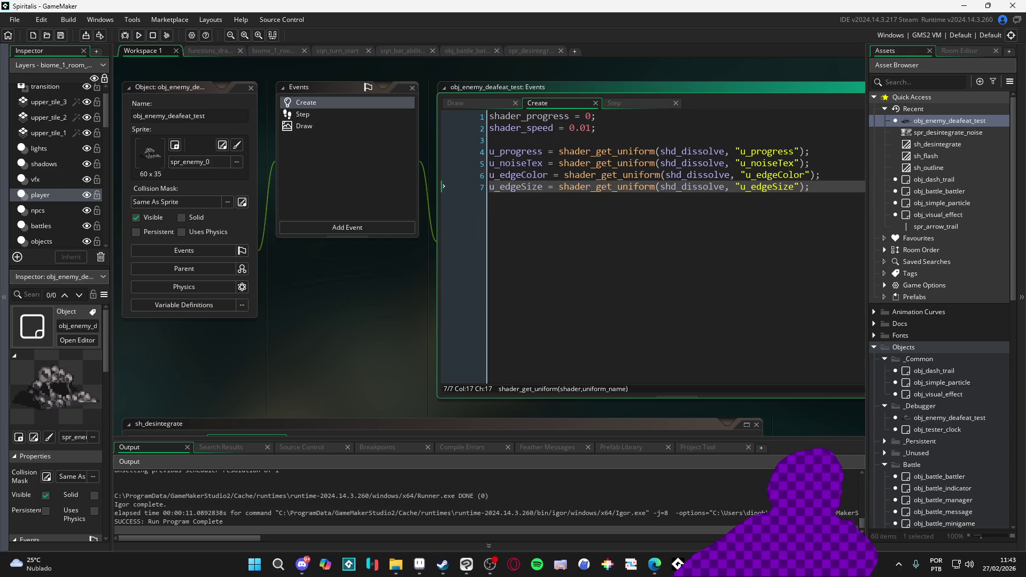
left_click(654, 564)
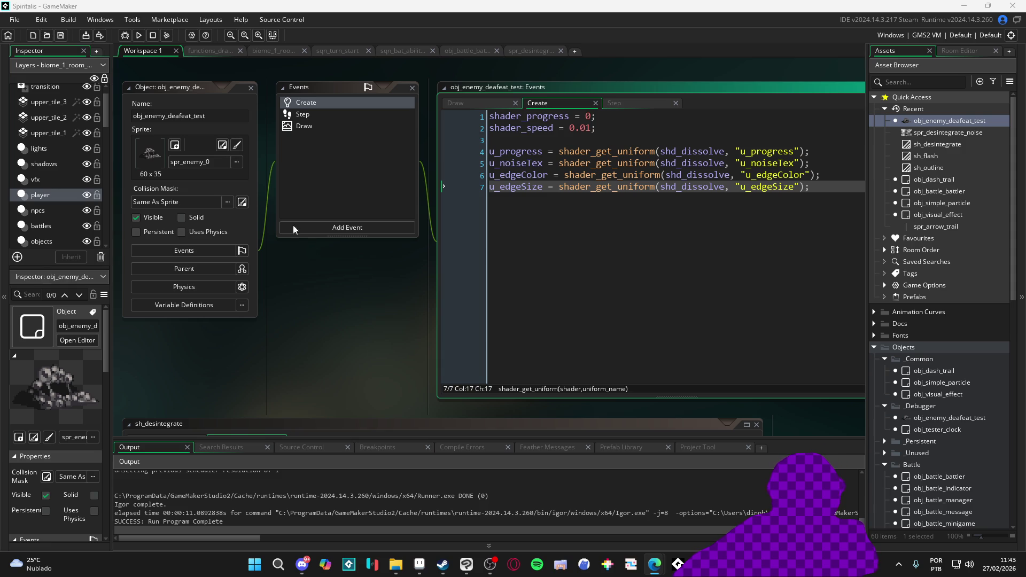
left_click(344, 114)
- Paste the shader_progress logic over the dissolve timer lines in the Step event
key("ctrl+a")
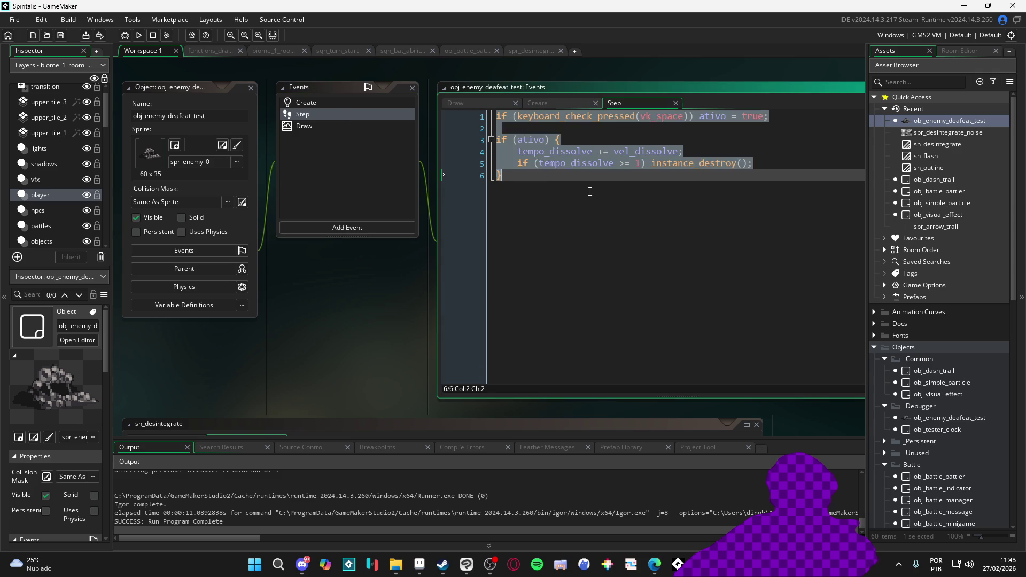
left_click(672, 172)
left_click_drag(801, 162, 512, 152)
type("shader_progress += shader_speed;  if (shader_progress > 1) {     instance_destroy(); }")
- Add ativo = false on Create line 3 and save
left_click(325, 102)
left_click(637, 140)
type("ativo = false")
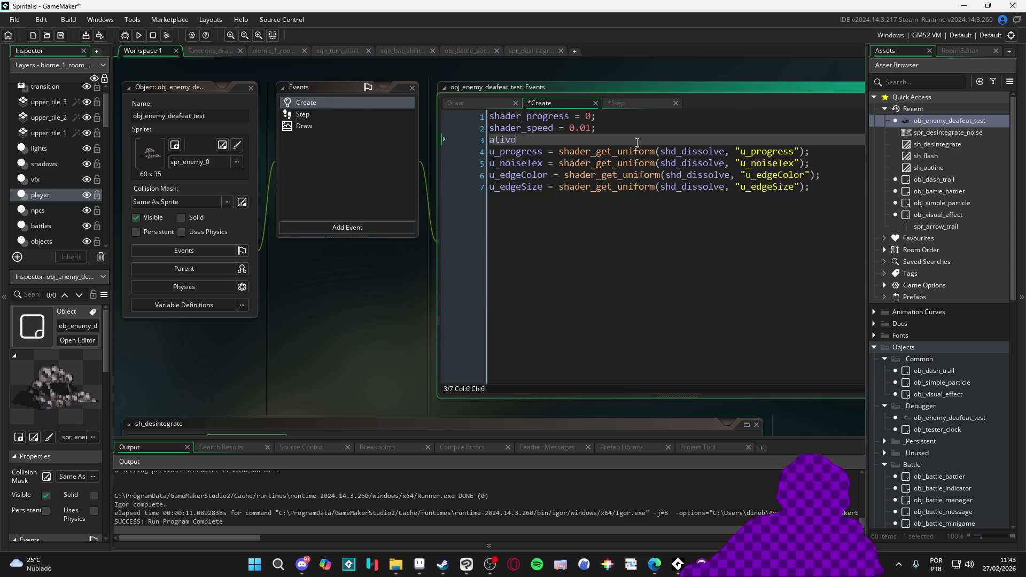
key("ctrl+s")
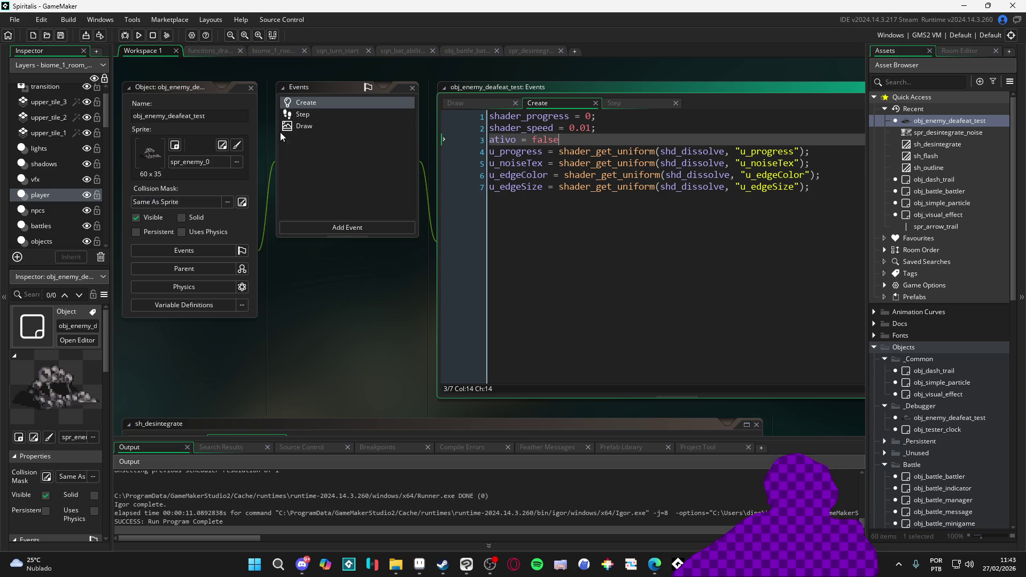
- Replace the Draw event code with the new shd_dissolve shader uniform drawing code
left_click(312, 115)
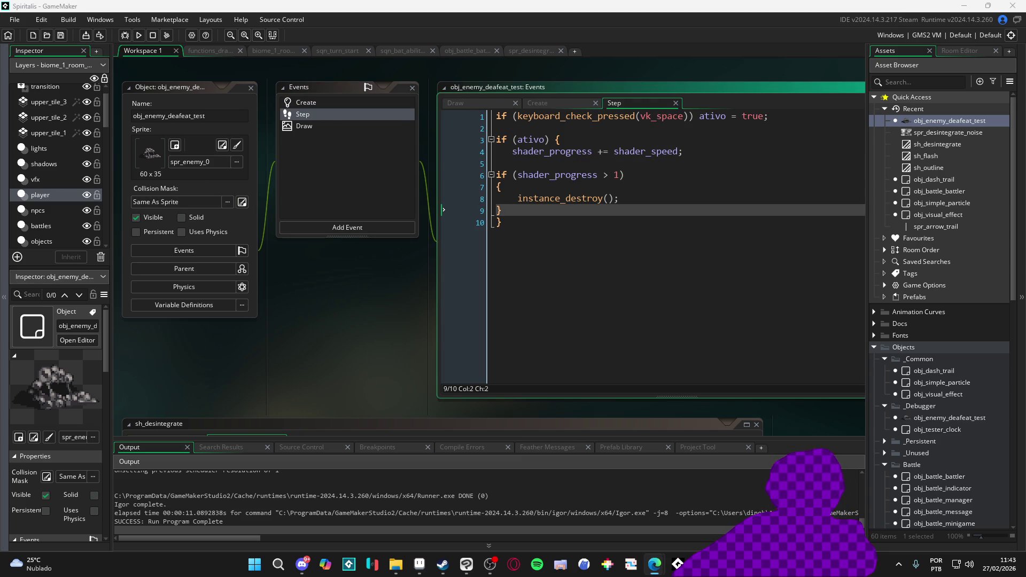
left_click(323, 125)
left_click(725, 185)
key("ctrl+a")
type("shader_set(shd_dissolve);  texture_set_stage(u_noiseTex, noise_texture); // sprite do noise shader_set_uniform_f(u_progress, shader_progress); shader_set_uniform_f(u_edgeSize, 0.1); shader_set_uniform_f(u_edgeColor, 1.0, 0.4, 0.0); // laranja  draw_self();  shader_reset();")
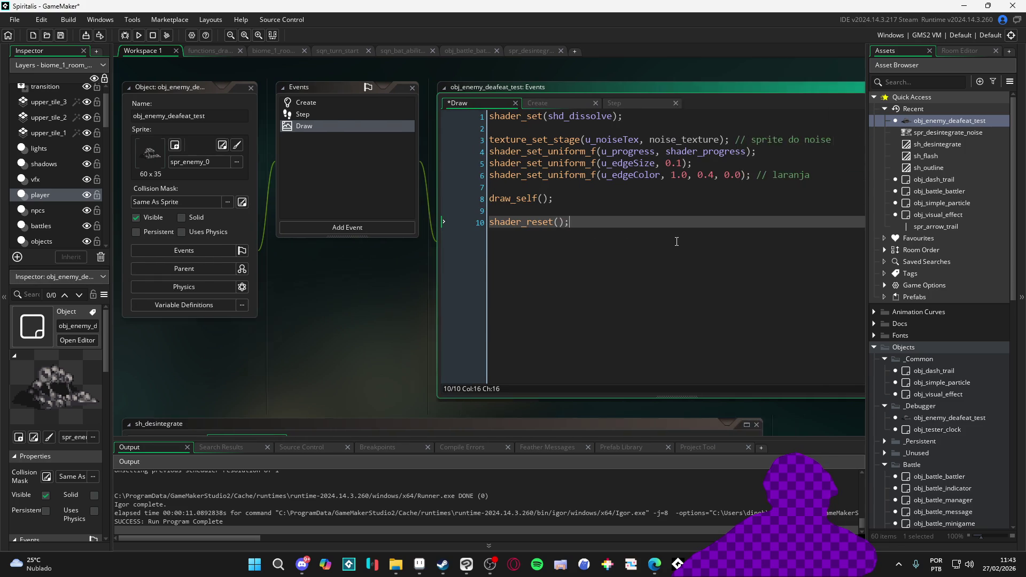
scroll(921, 224, "down", 2)
scroll(920, 224, "up", 2)
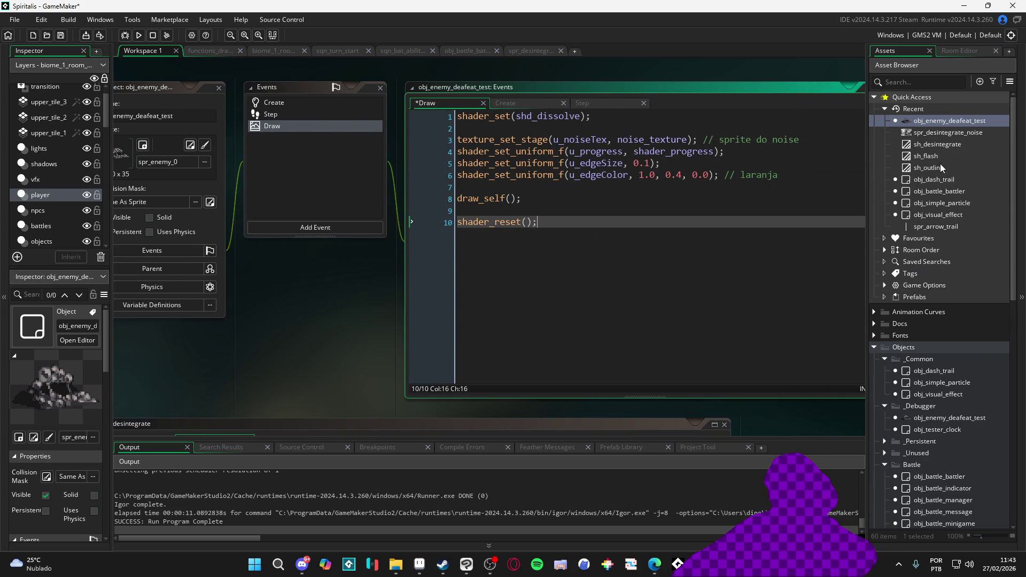
left_click(937, 145)
double_click(543, 117)
- Change the Draw shader_set to sh_desintegrate and review the Create, Step and Draw code
type("sh_desintegrate")
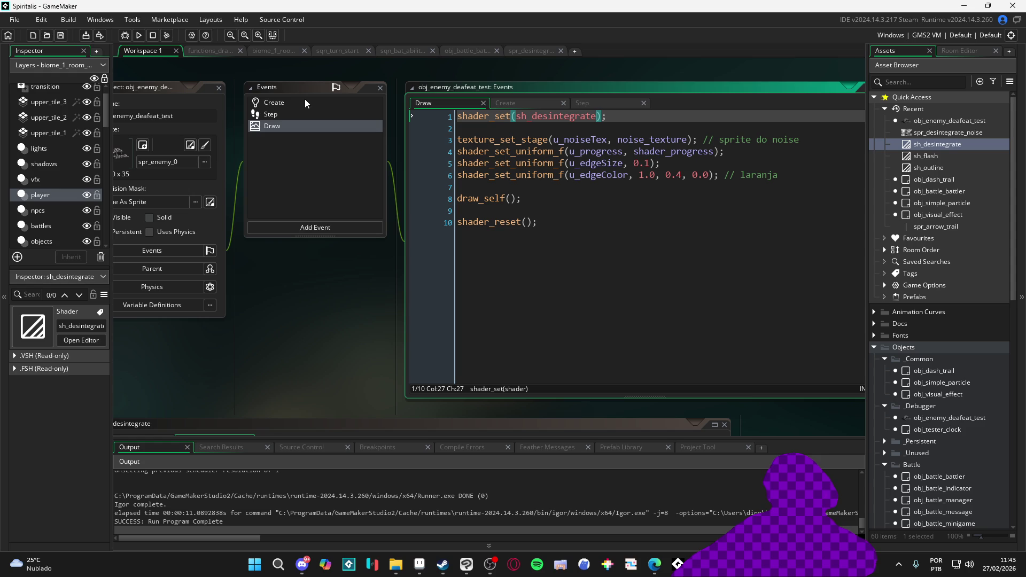
left_click(304, 102)
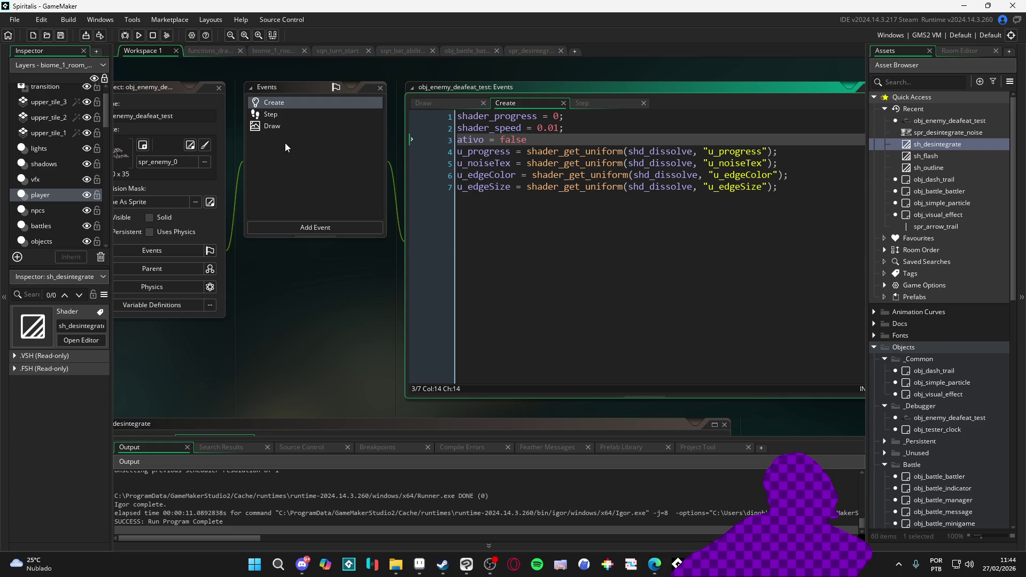
left_click(291, 124)
left_click(290, 116)
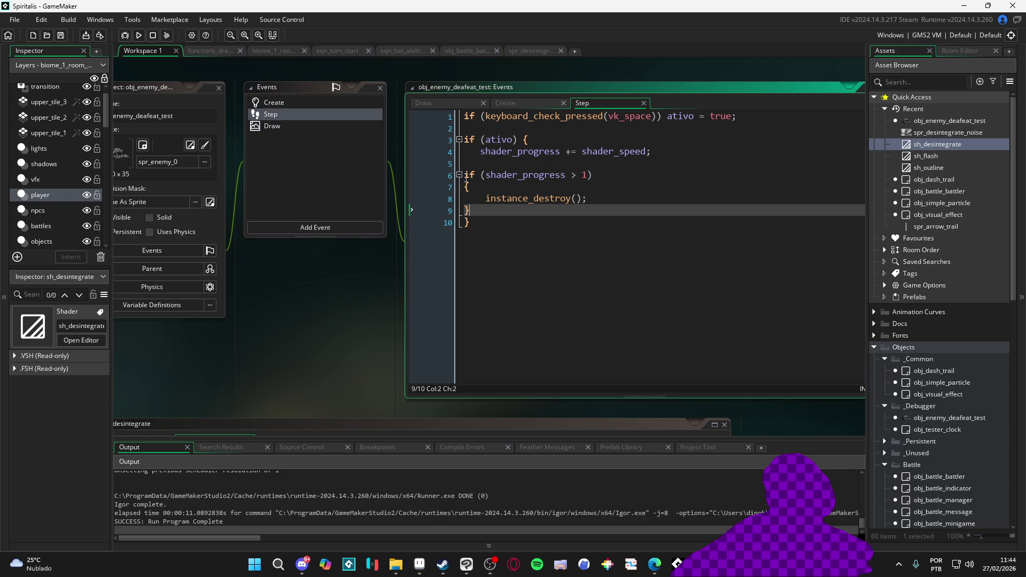
left_click(321, 128)
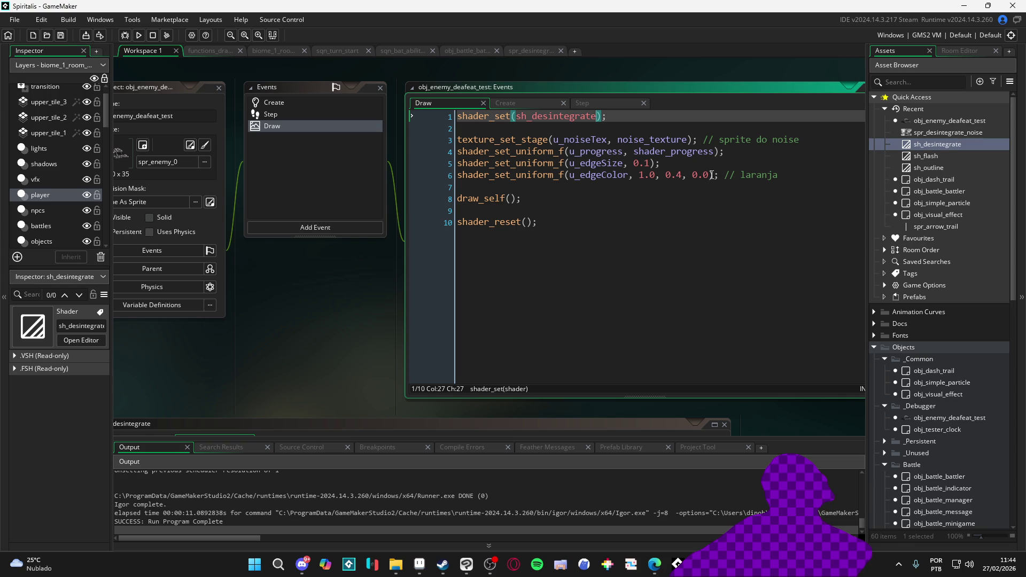
left_click(291, 101)
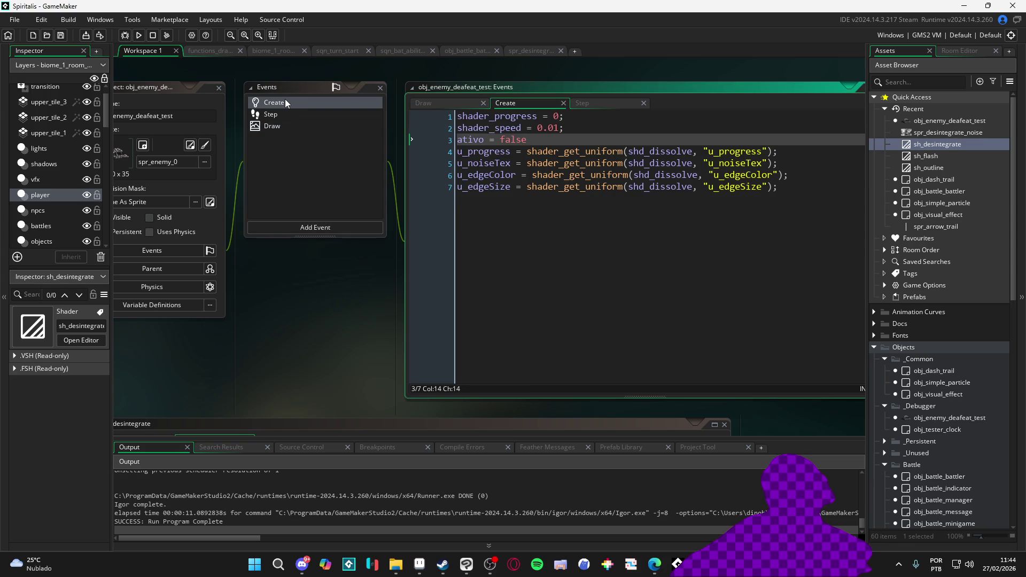
- Start a new empty line 8 after the u_edgeSize fetch in Create
left_click(830, 200)
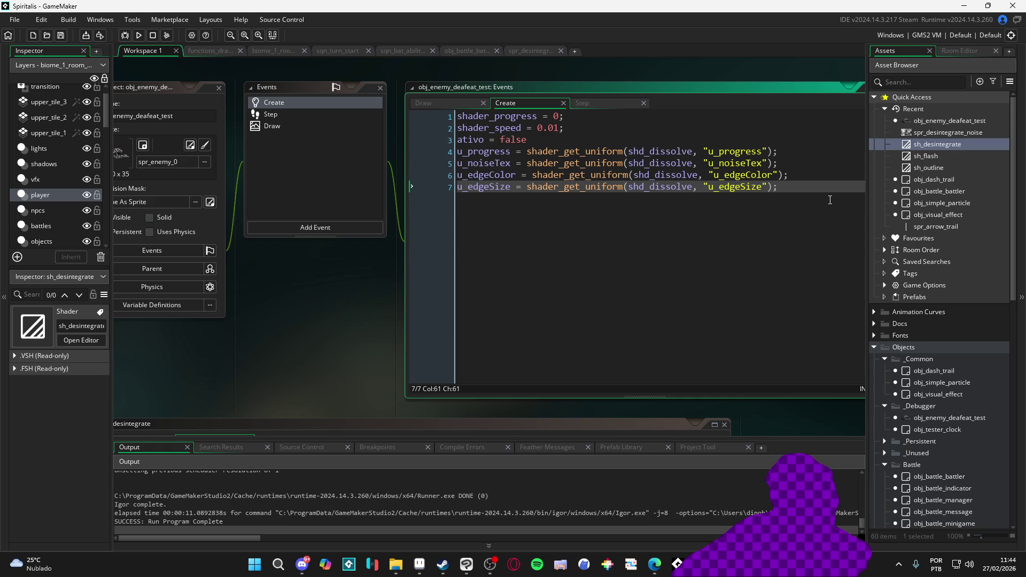
left_click(655, 564)
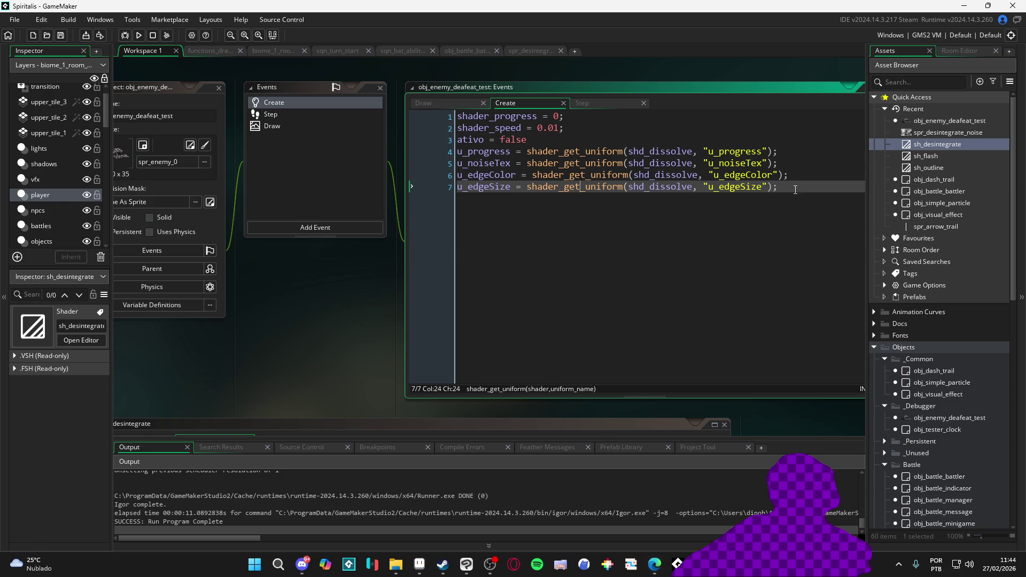
key("Return")
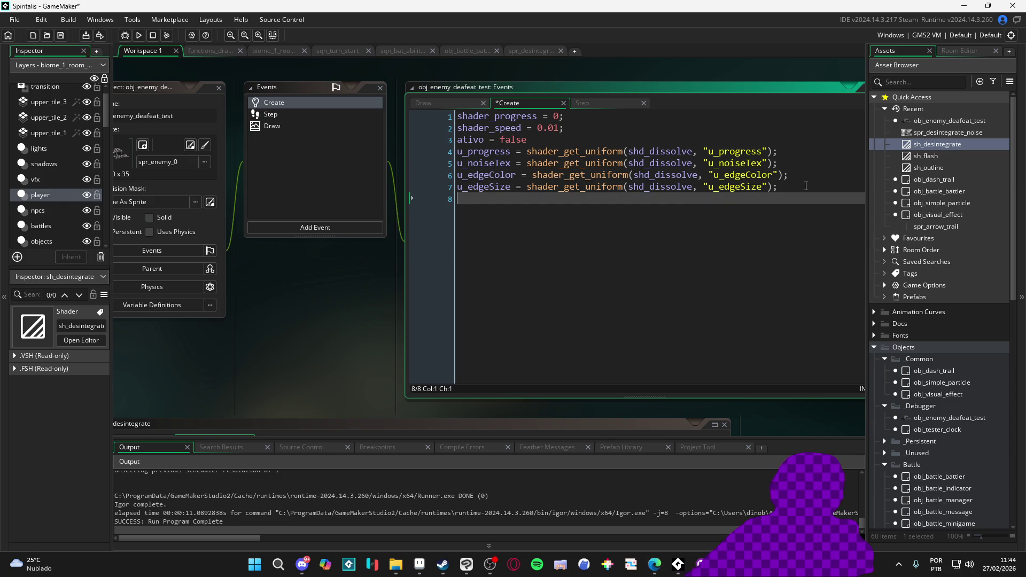
- Write noise_texture = sprite_get_texture(spr_desintegrate_noise, 0); on Create line 8 and save
type("noise_textu")
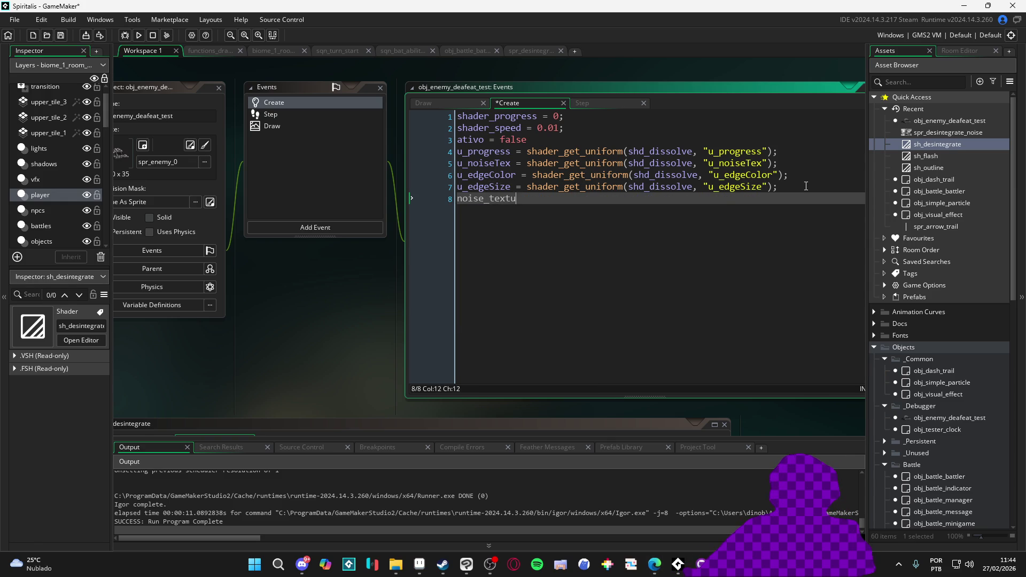
type("re = spr")
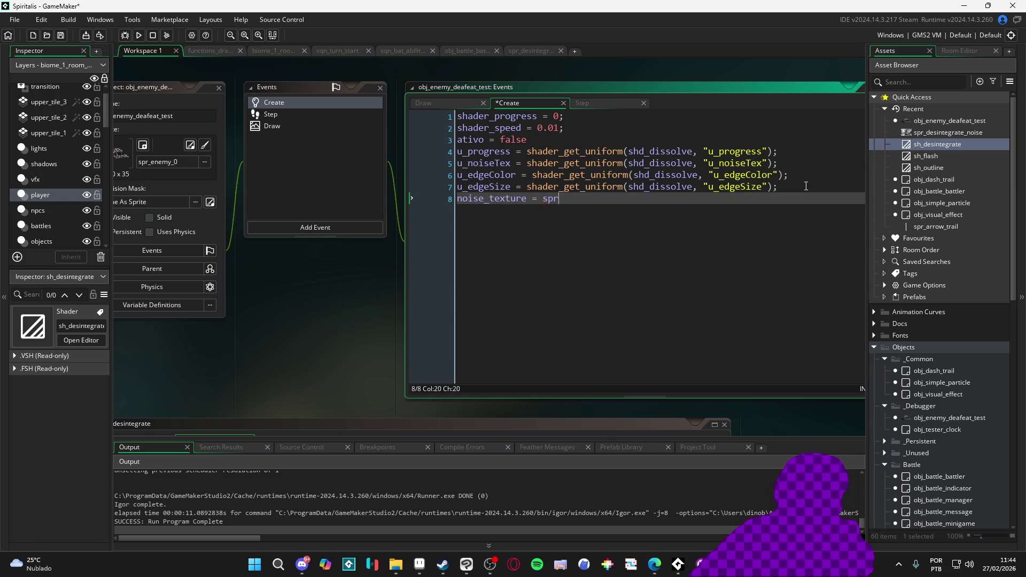
type("ite_get_tex")
key("Return")
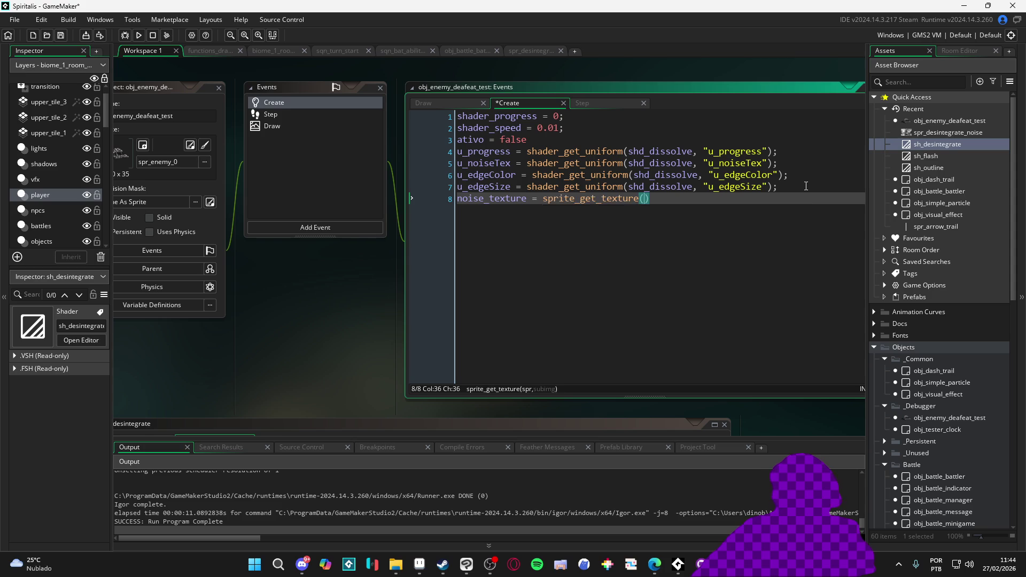
left_click(919, 128)
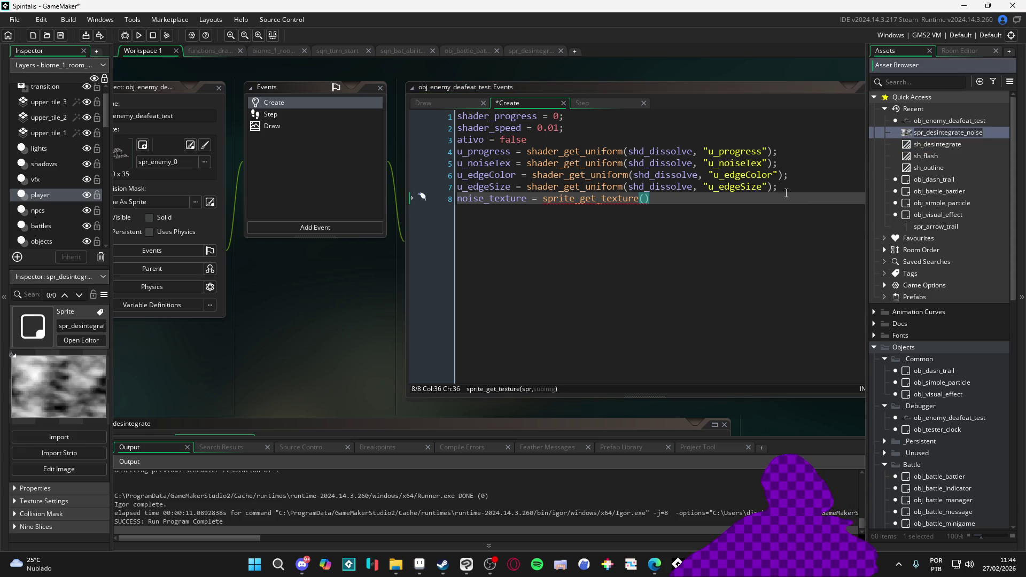
type("spr_desintegrate_noise, 0")
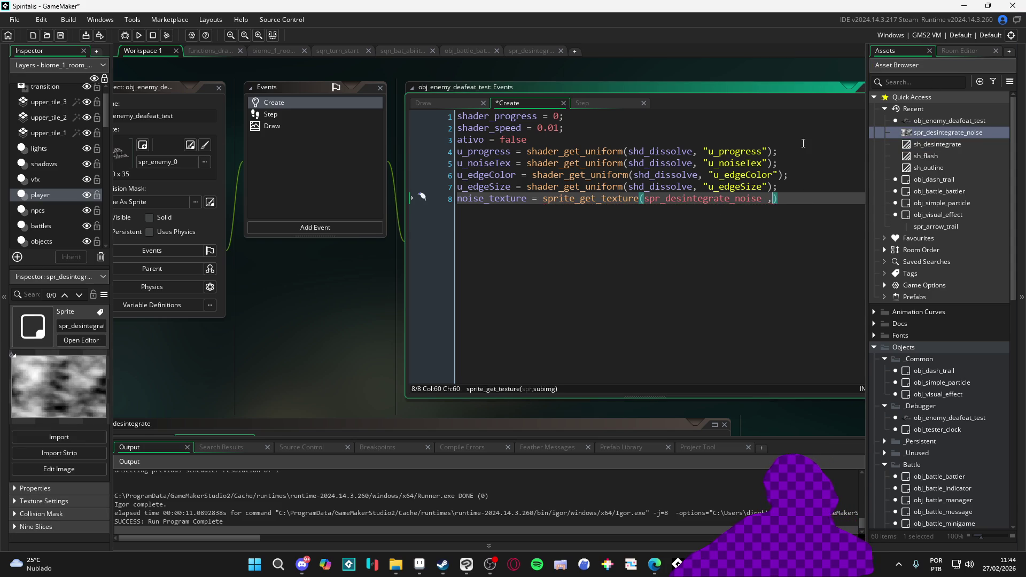
key("ctrl+s")
key("End")
type(";")
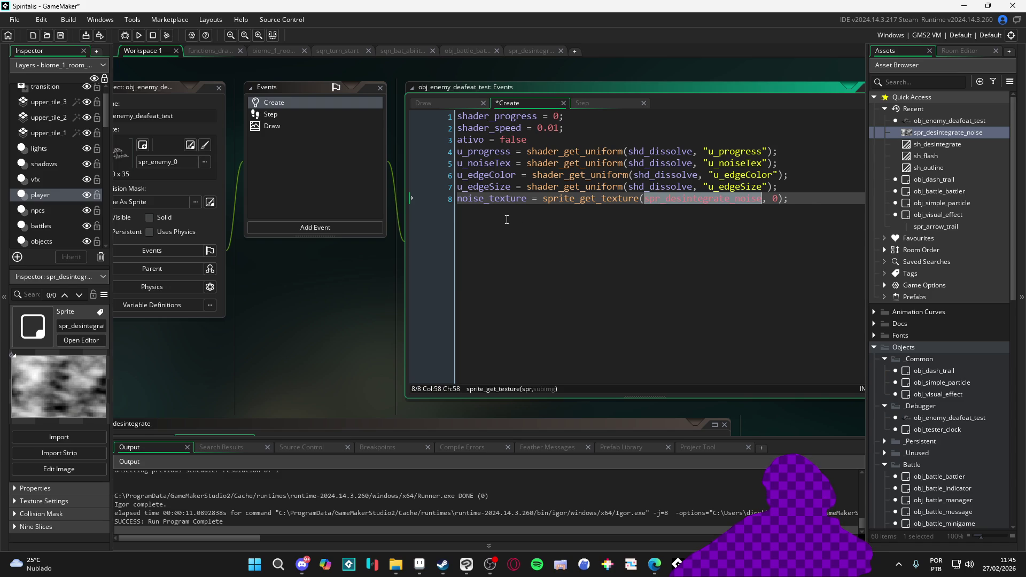
double_click(491, 198)
key("ctrl+c")
- Save Create and put noise_texture into the Draw event's texture stage line
key("ctrl+s")
left_click(294, 125)
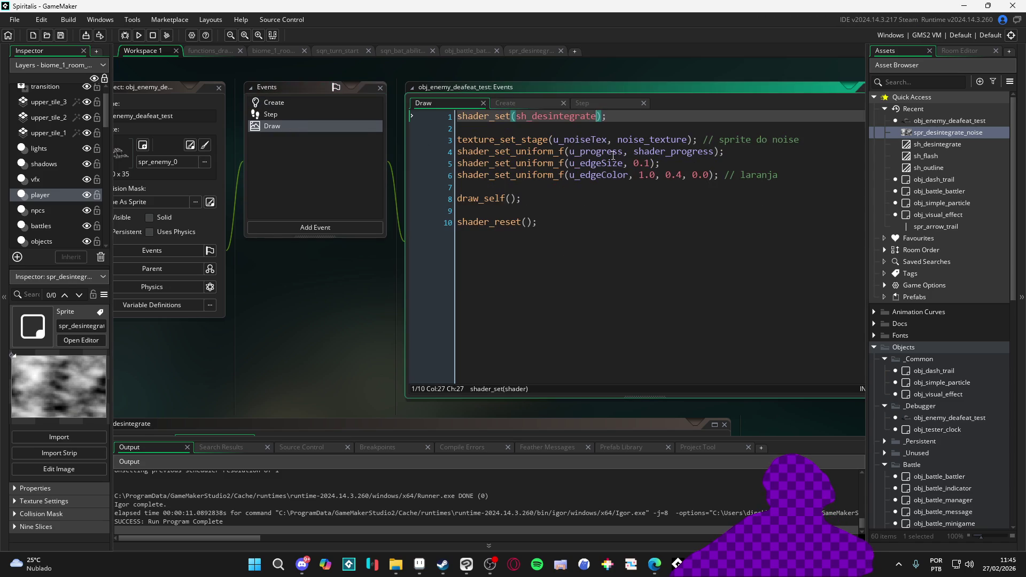
left_click(582, 140)
double_click(649, 140)
key("ctrl+v")
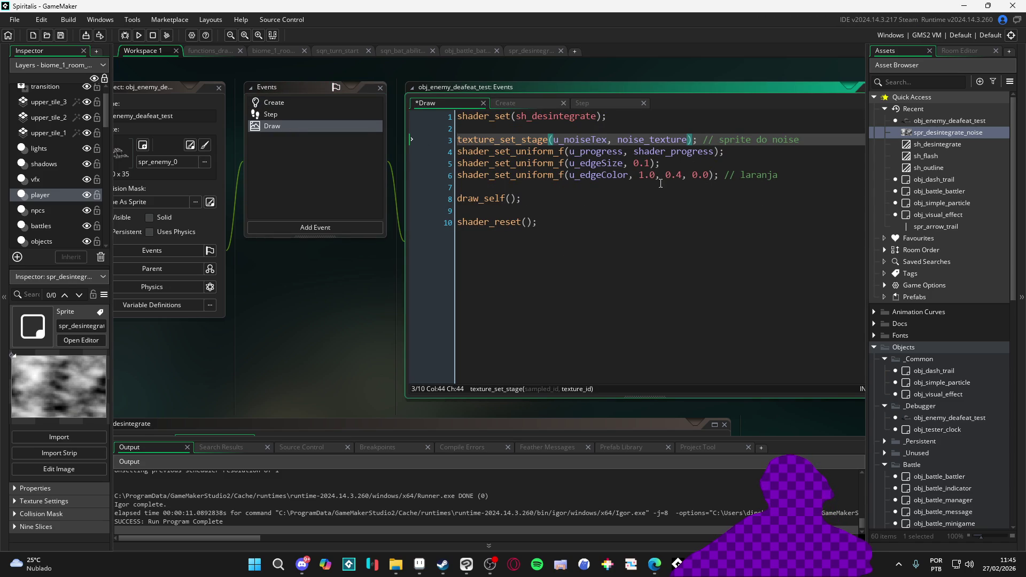
- Review the Create, Draw and Step event code
left_click(331, 104)
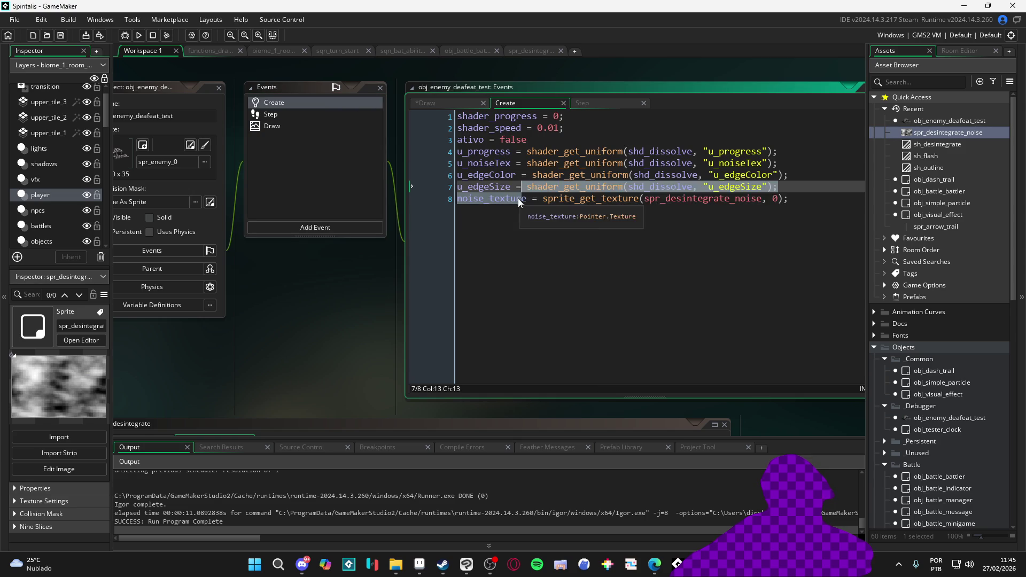
double_click(524, 204)
left_click(326, 127)
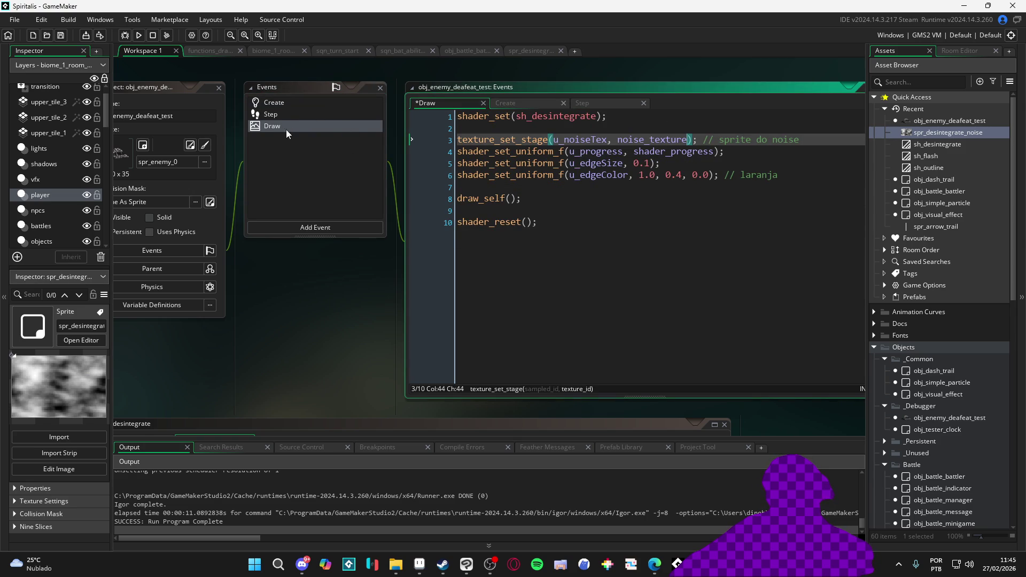
left_click(294, 101)
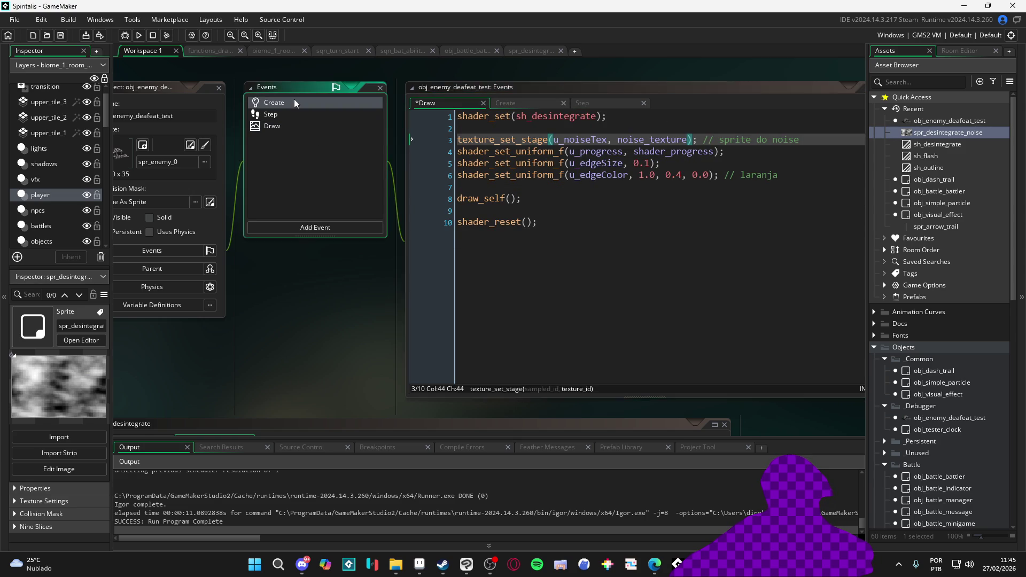
left_click(274, 125)
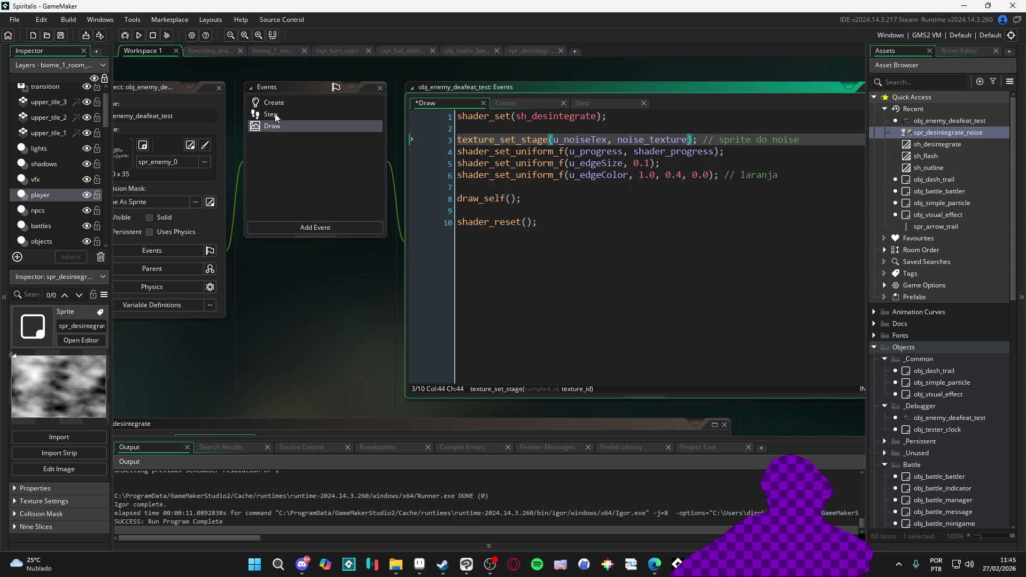
left_click(278, 116)
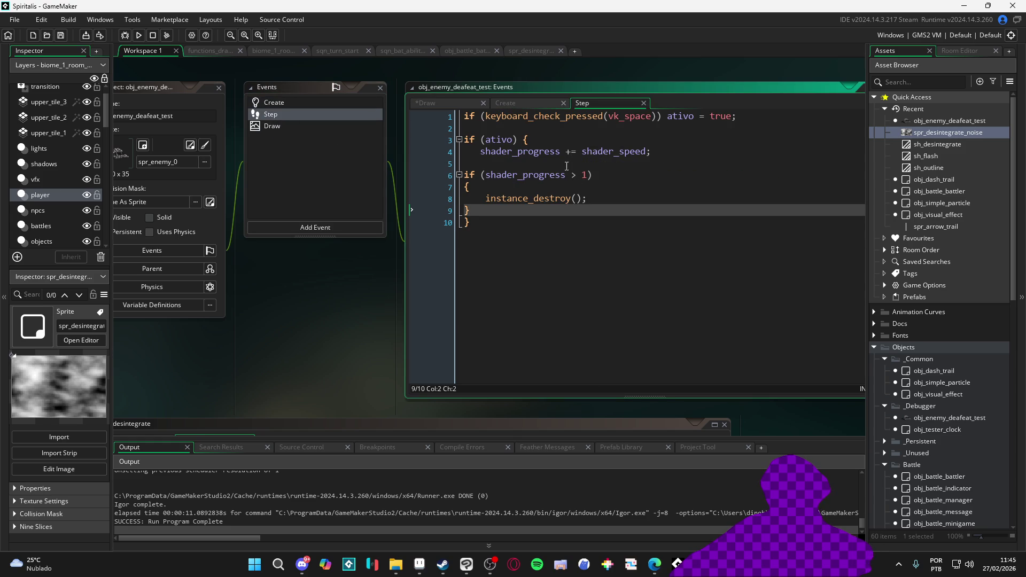
left_click(482, 153)
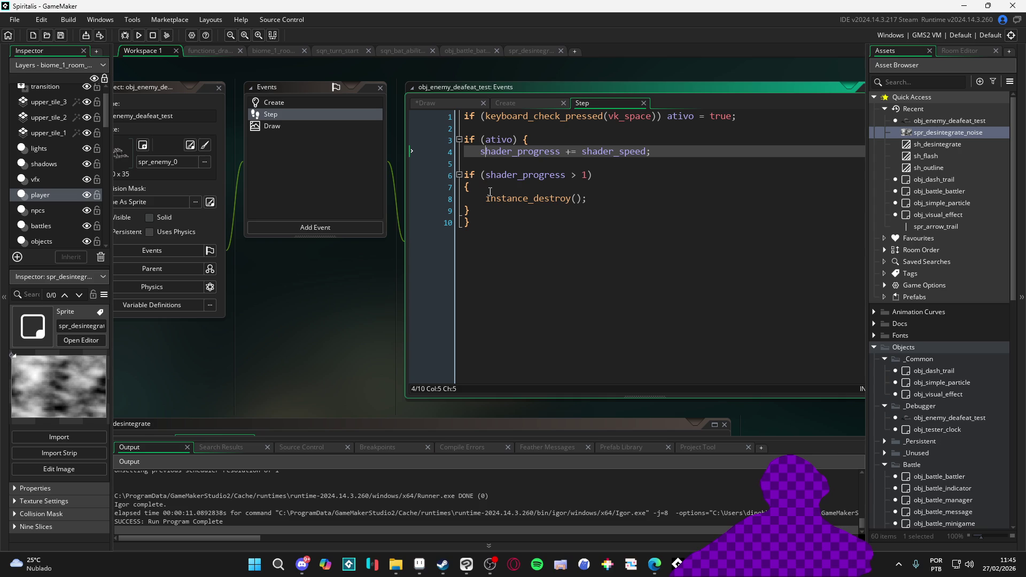
- Indent Step lines 4–9 so the progress check sits inside the ativo block
left_click(490, 211, "shift")
key("Tab")
left_click(573, 203)
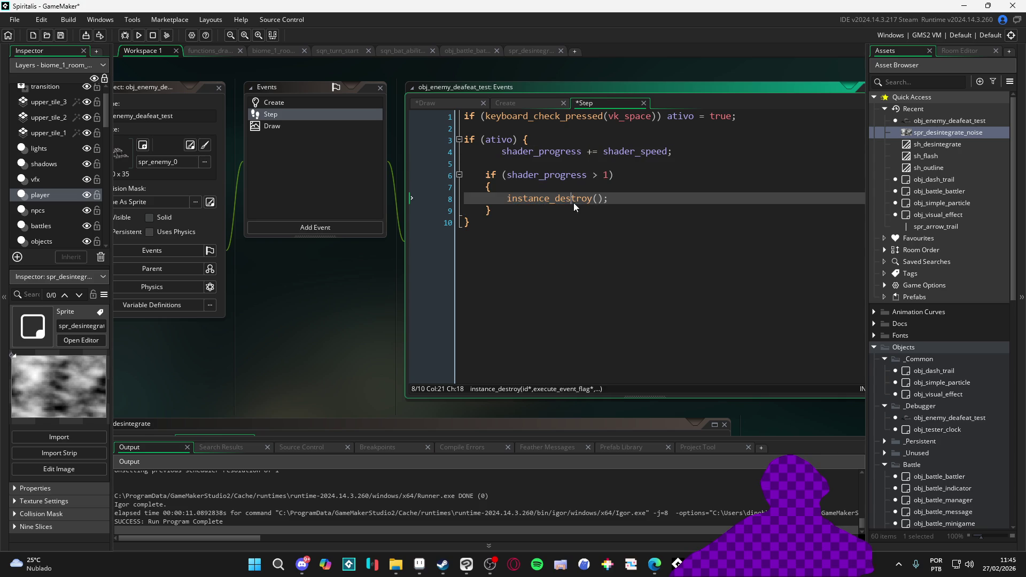
left_click(490, 152)
key("BackSpace")
key("BackSpace")
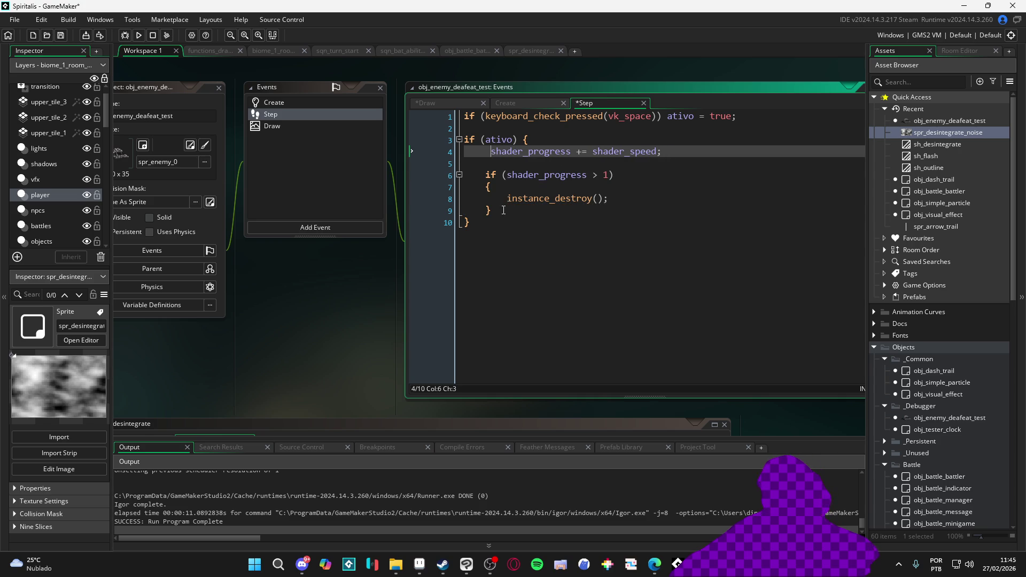
key("BackSpace")
key("Tab")
key("BackSpace")
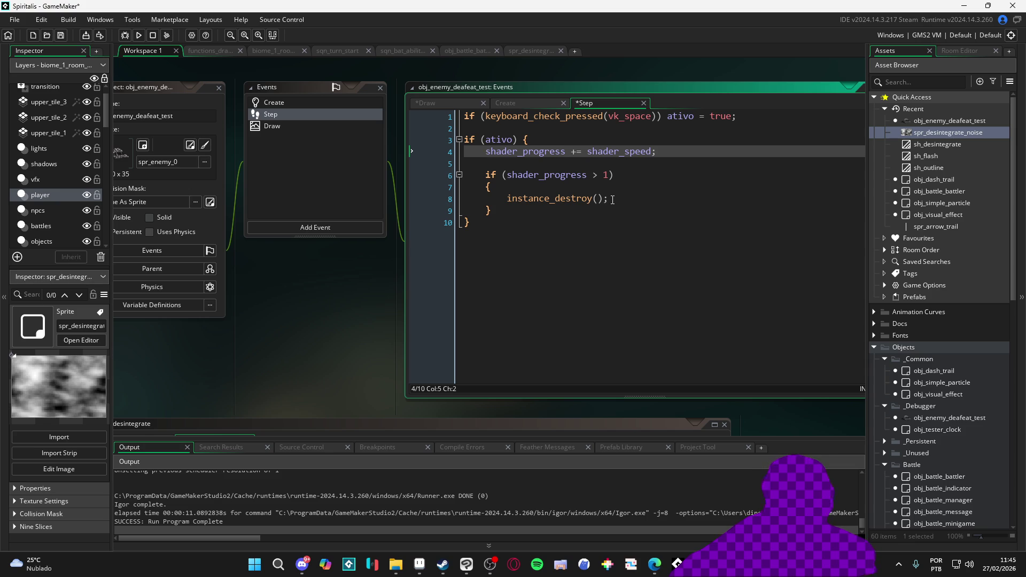
- Replace instance_destroy() with shader_progress = 0 in Step and save
double_click(574, 178)
left_click_drag(609, 199, 505, 199)
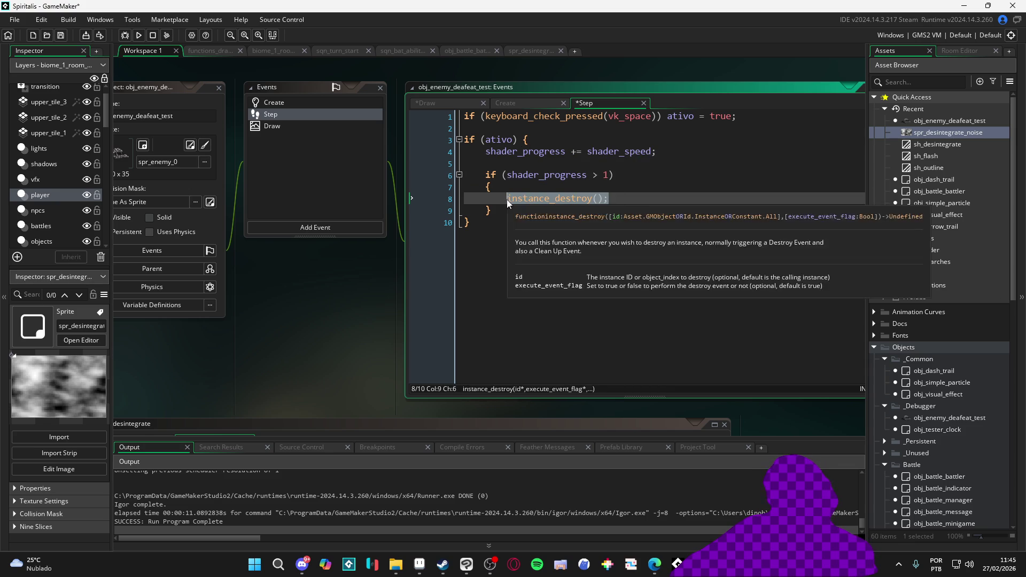
type("shader_progress = 0")
key("ctrl+s")
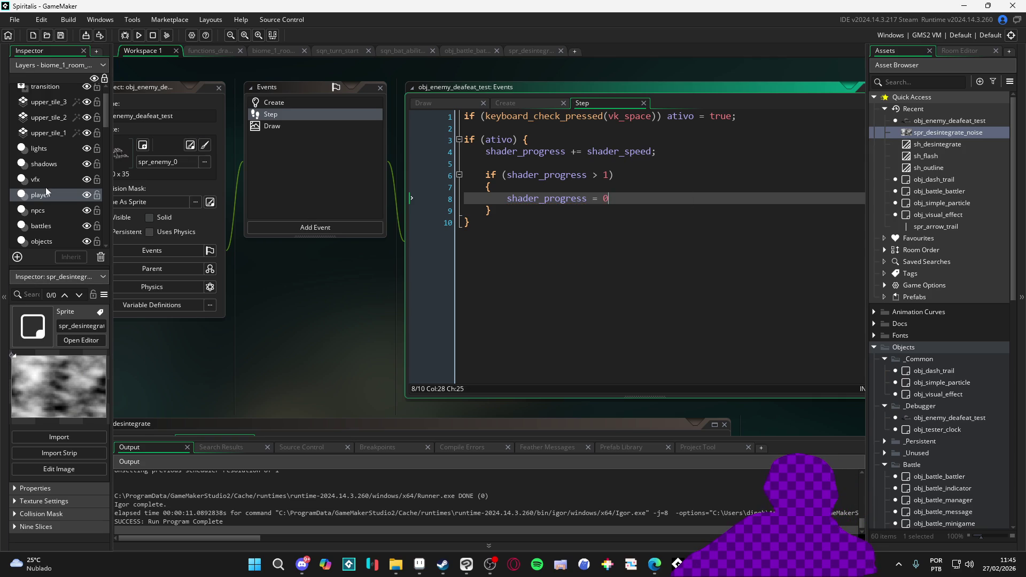
left_click(301, 127)
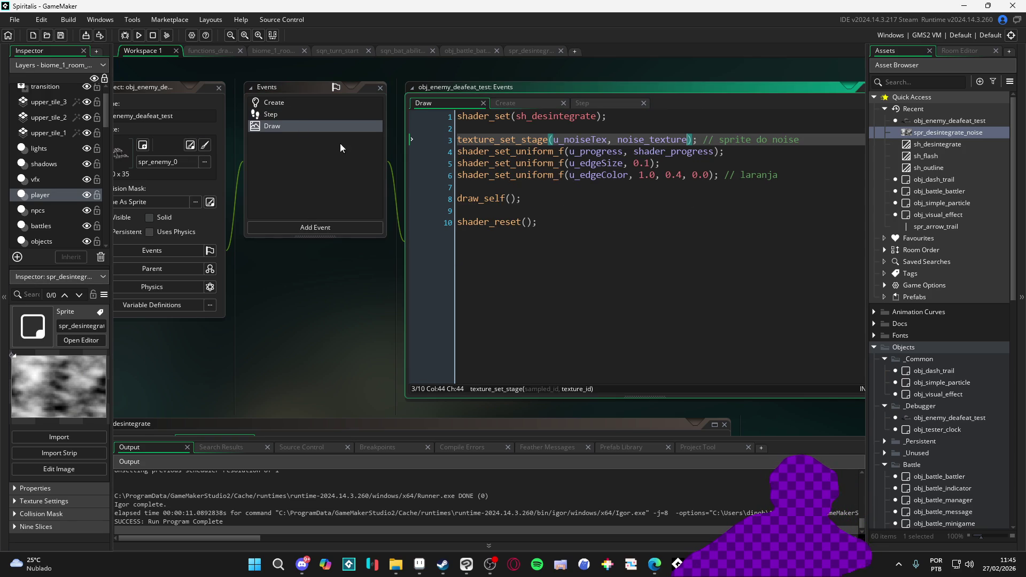
- Review the edge size and edge colour uniform lines in the Draw code
left_click(557, 175)
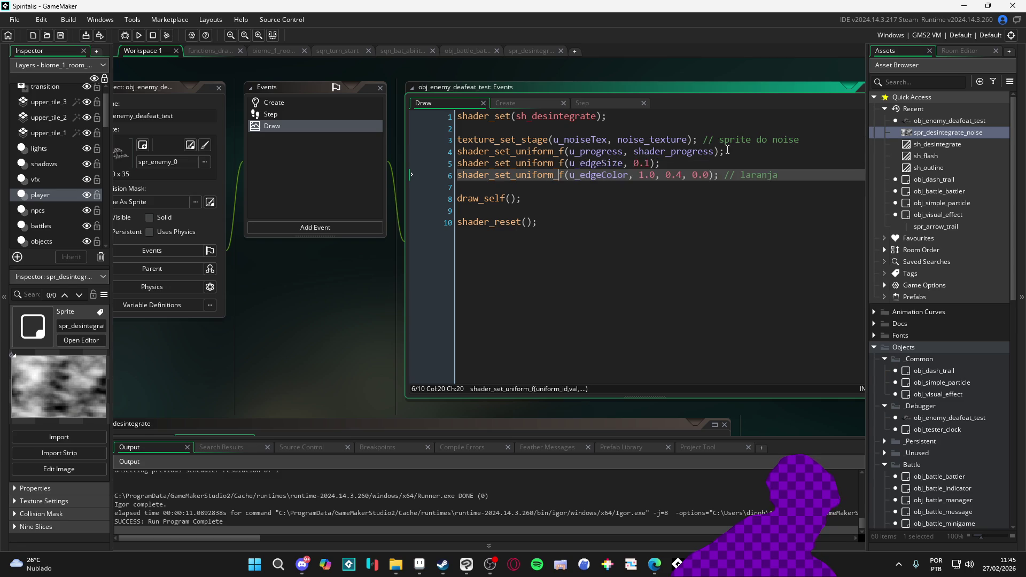
left_click(590, 152)
key("Down")
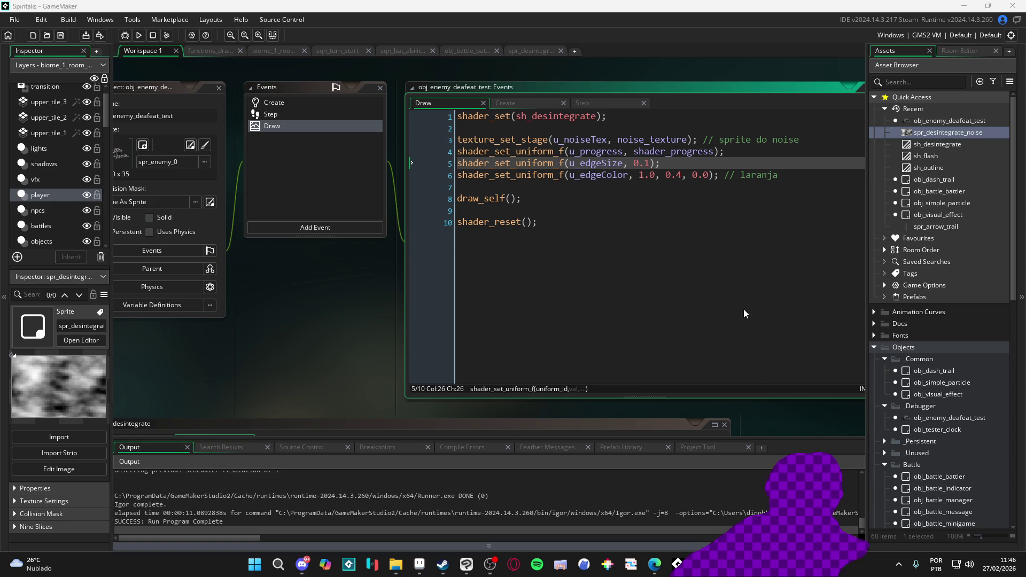
double_click(708, 175)
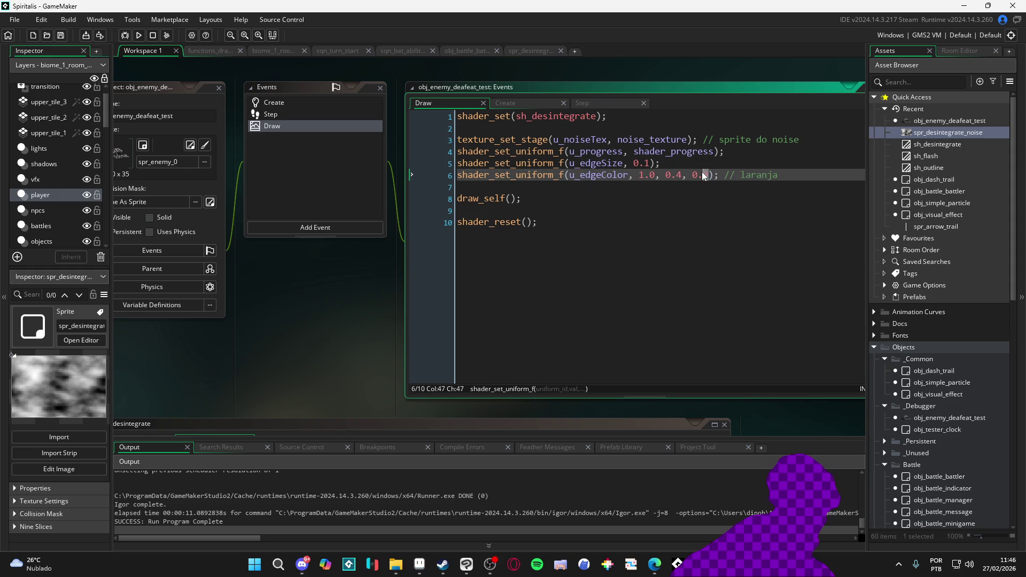
left_click(646, 188)
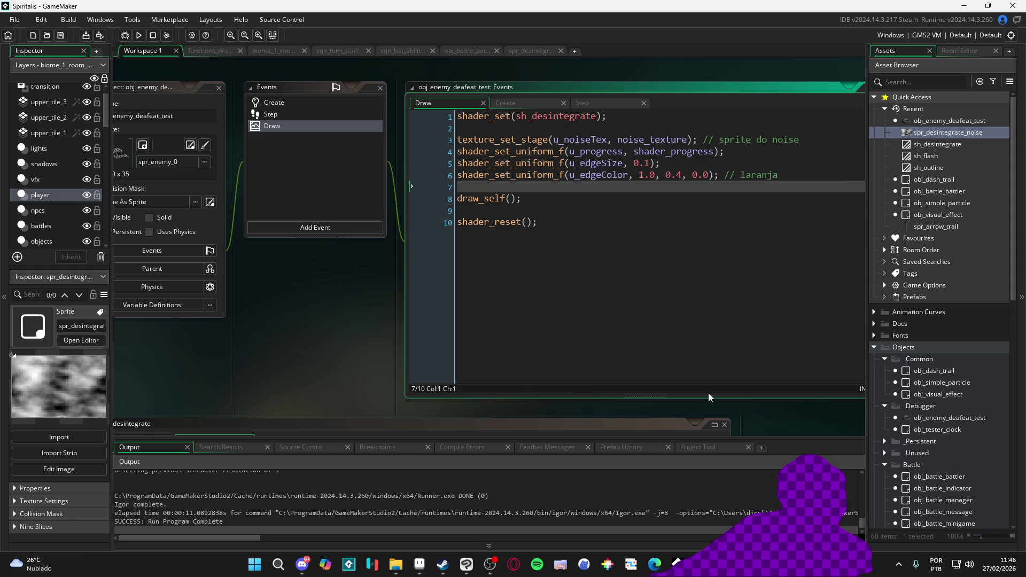
- Run the game and abort the Create-event error about shd_dissolve
left_click(570, 256)
key("F5")
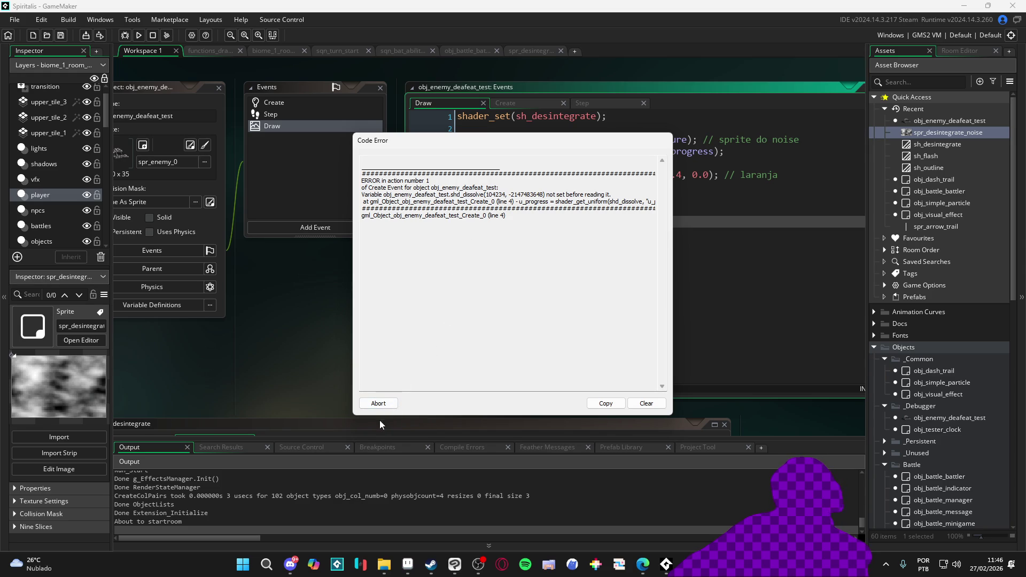
left_click(390, 406)
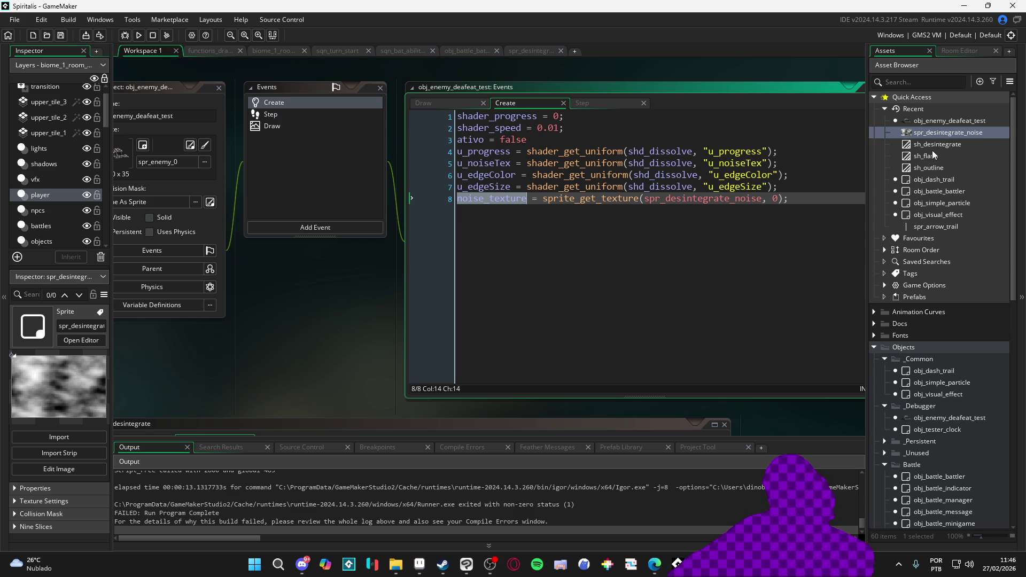
- Replace shd_dissolve with sh_desintegrate on Create lines 4–7, save, and rerun the game
left_click(937, 144)
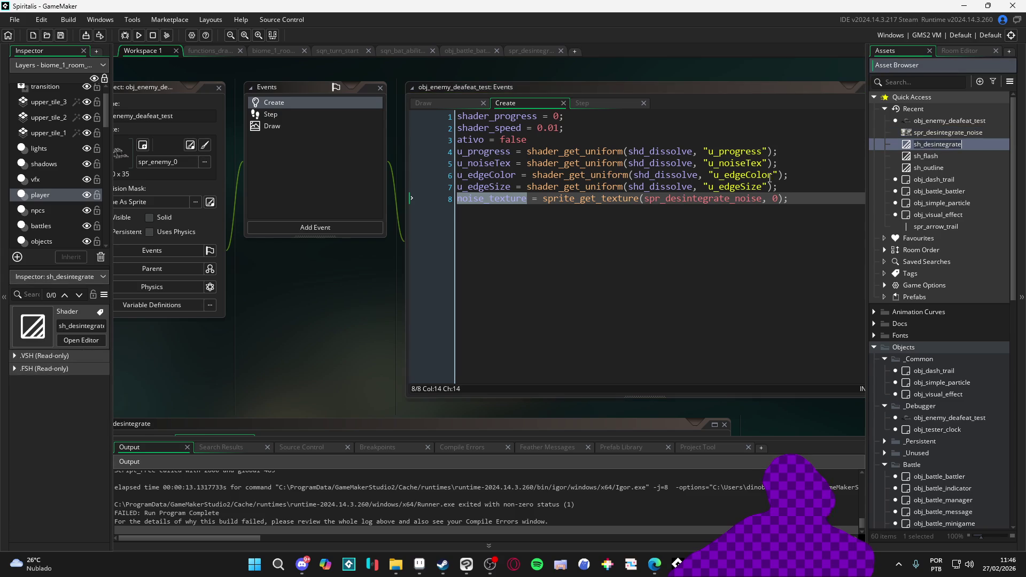
double_click(656, 152)
type("sh_desintegrate")
double_click(656, 164)
type("sh_desintegrate")
double_click(655, 176)
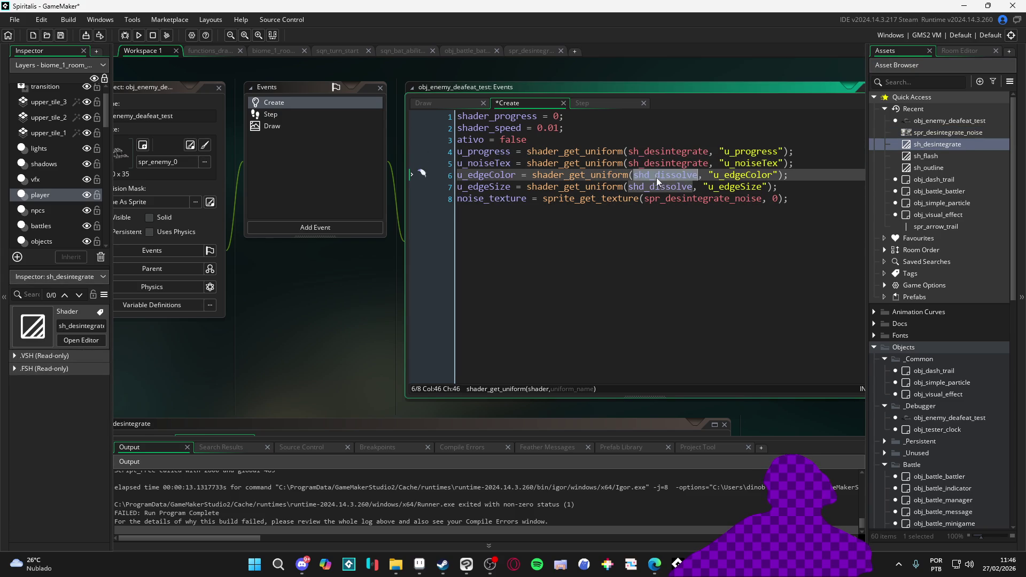
type("sh_desintegrate")
left_click(656, 186)
double_click(656, 186)
type("sh_desintegrate")
key("F5")
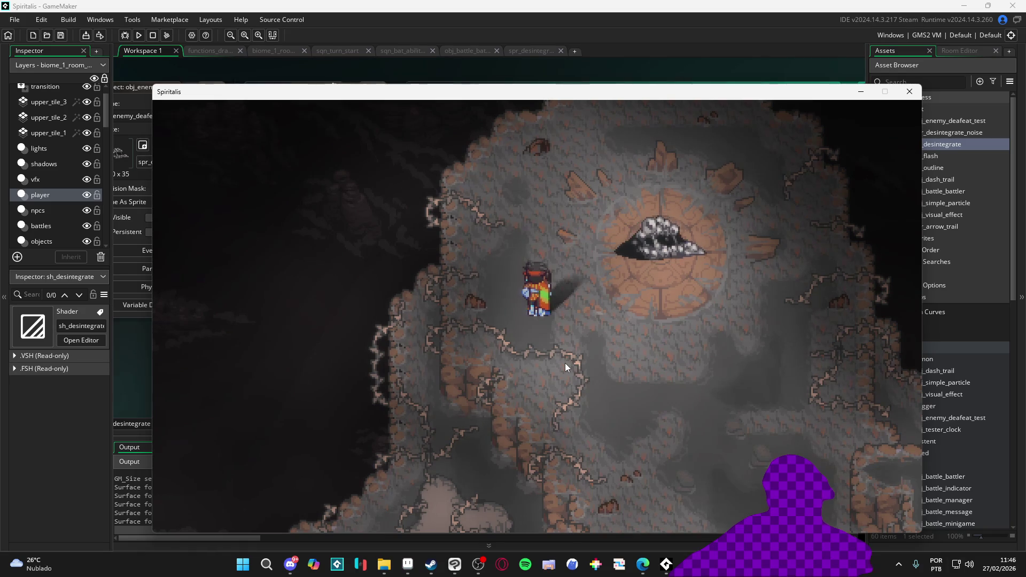
- Close the running game window
left_click(909, 92)
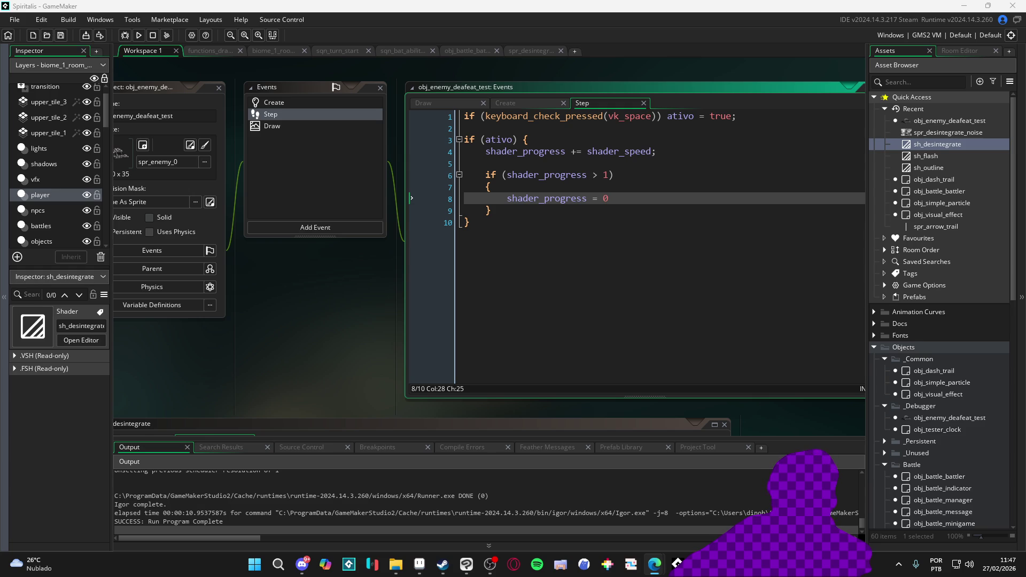
- Undo the Step edit, then replace the Step code with the new shader_progress code from the browser
key("ctrl+z")
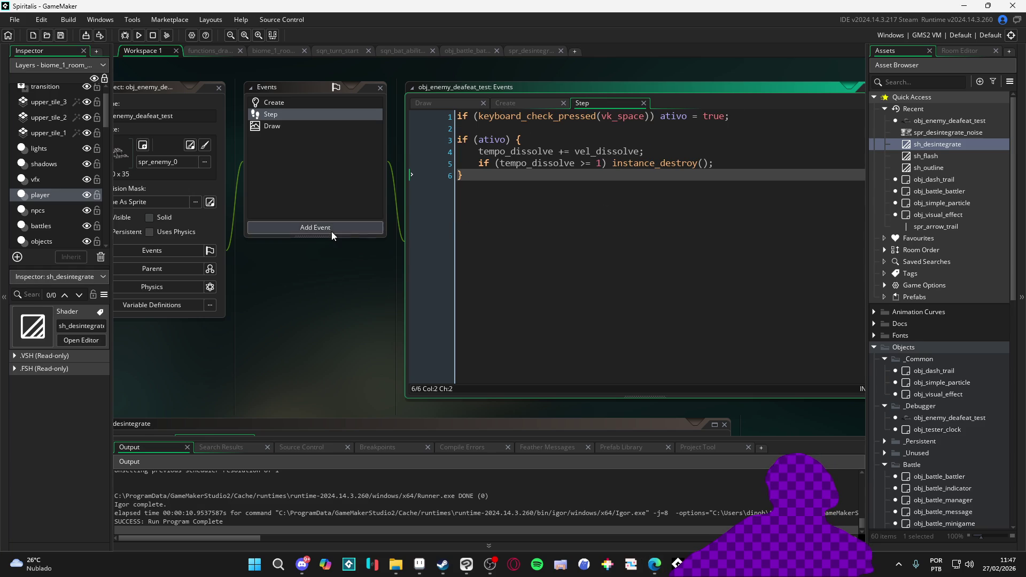
left_click(303, 125)
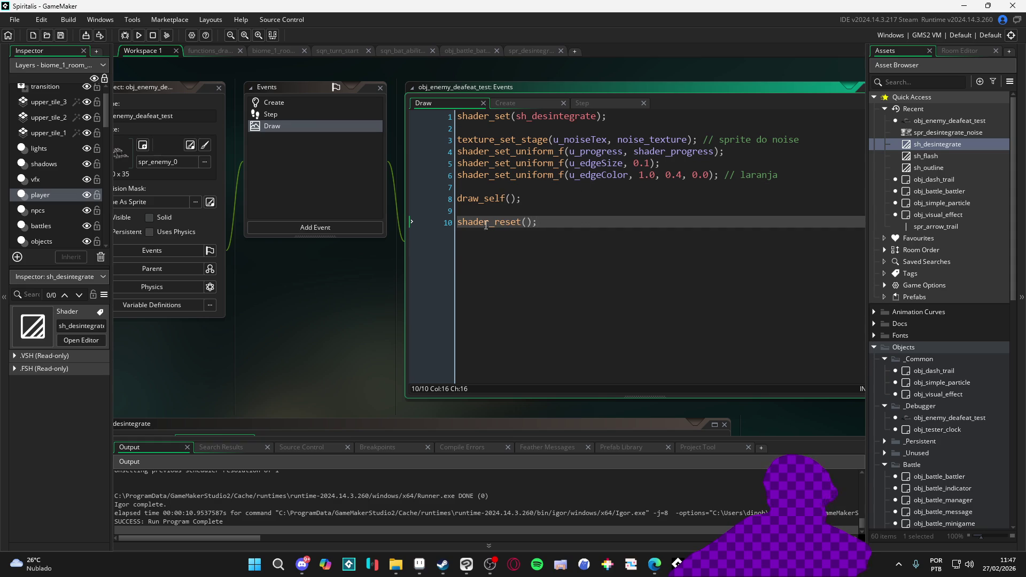
left_click(285, 119)
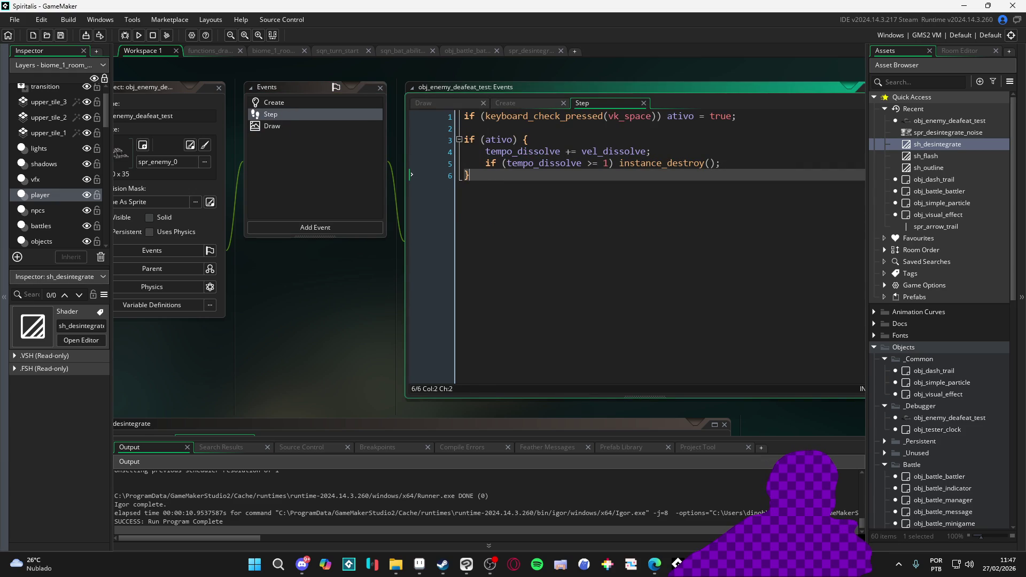
key("alt+Tab")
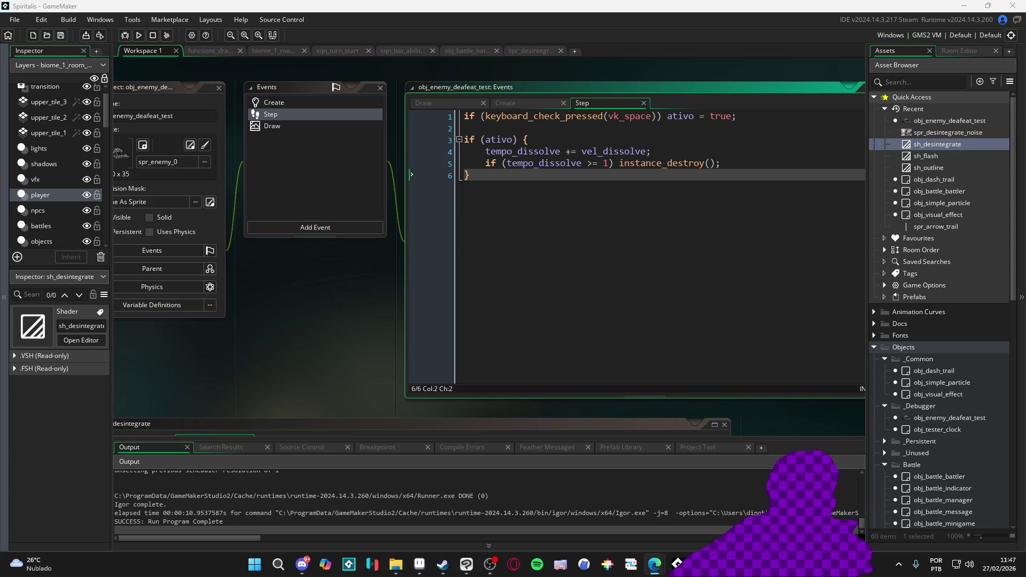
key("alt+Tab")
key("ctrl+a")
type("shader_progress += shader_speed;  if (shader_progress > 1) {     instance_destroy(); }")
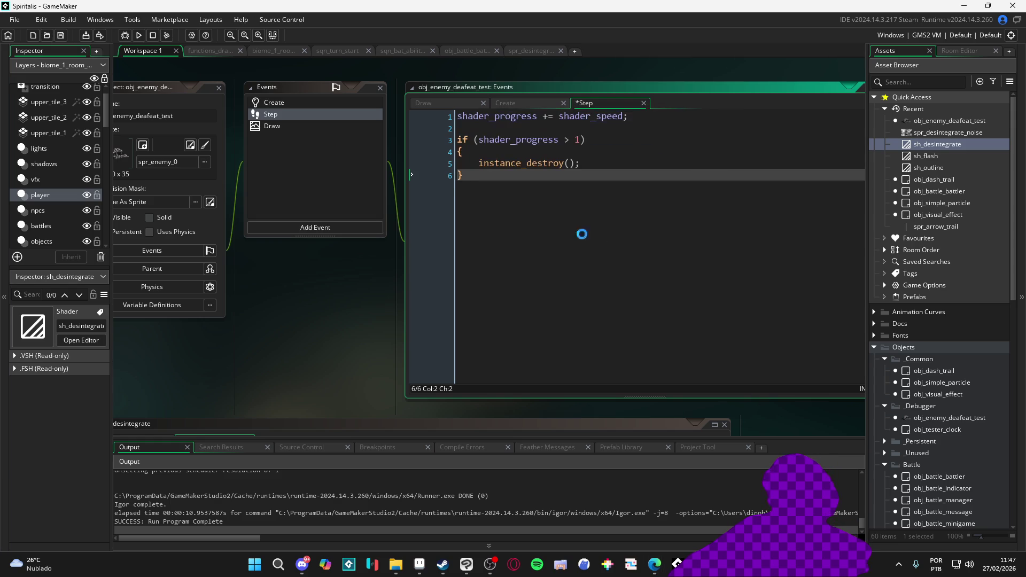
- Review the Draw code and the Create event's noise texture line
left_click(290, 126)
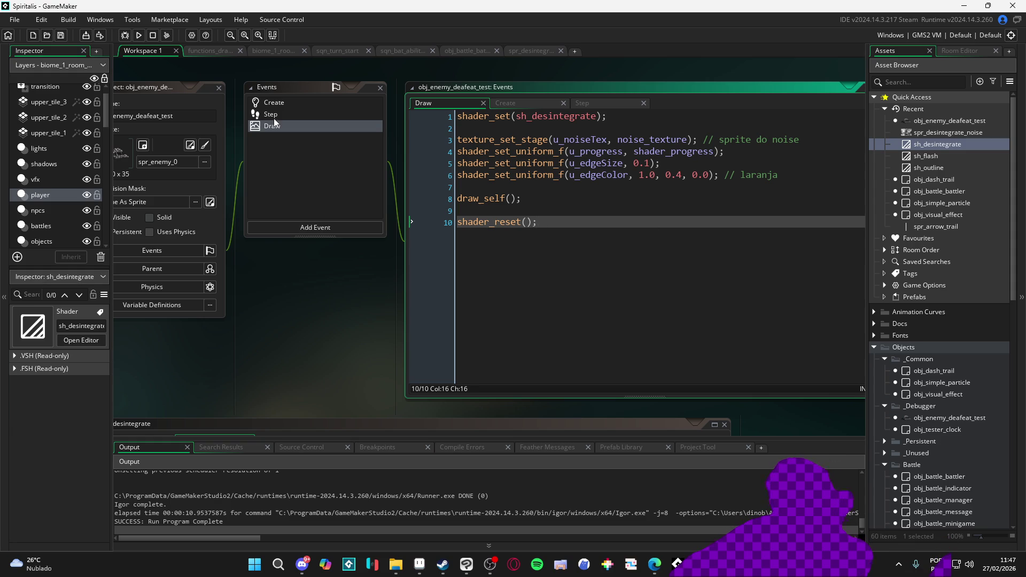
left_click(287, 101)
left_click(597, 198)
- Run the game with F5 to test the dissolve, then close the game window
key("F5")
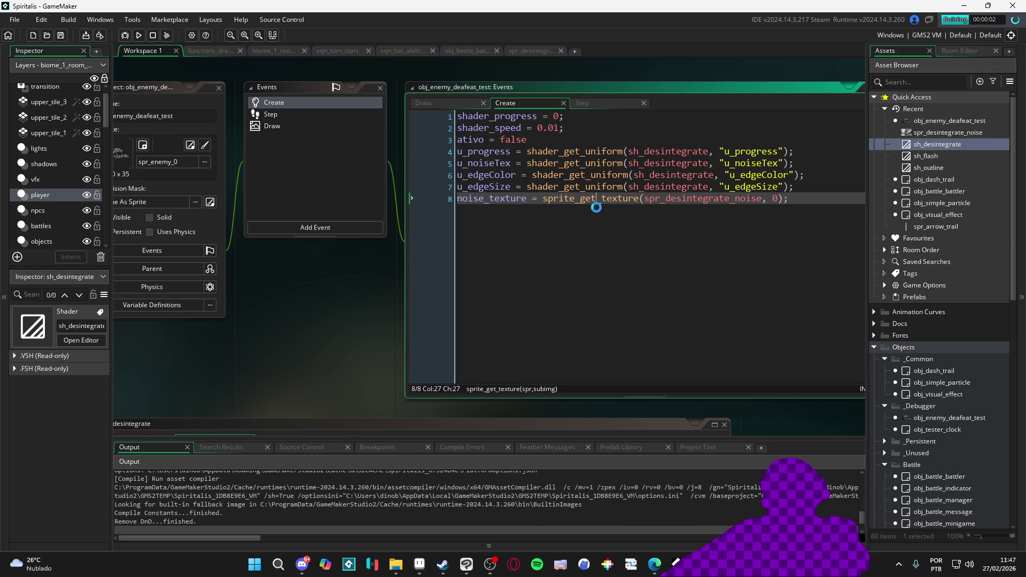
mouse_move(589, 200)
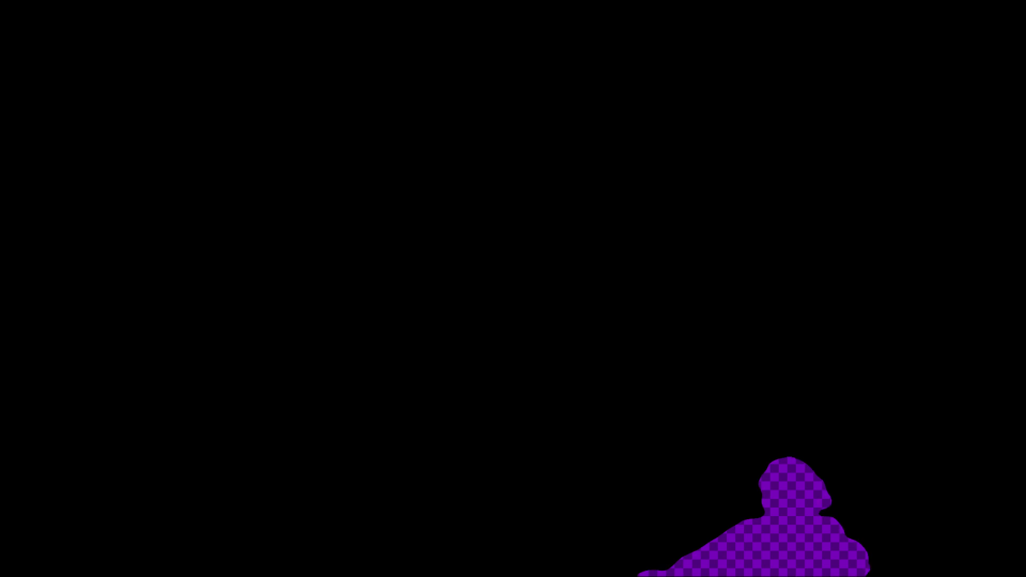
key("alt+F4")
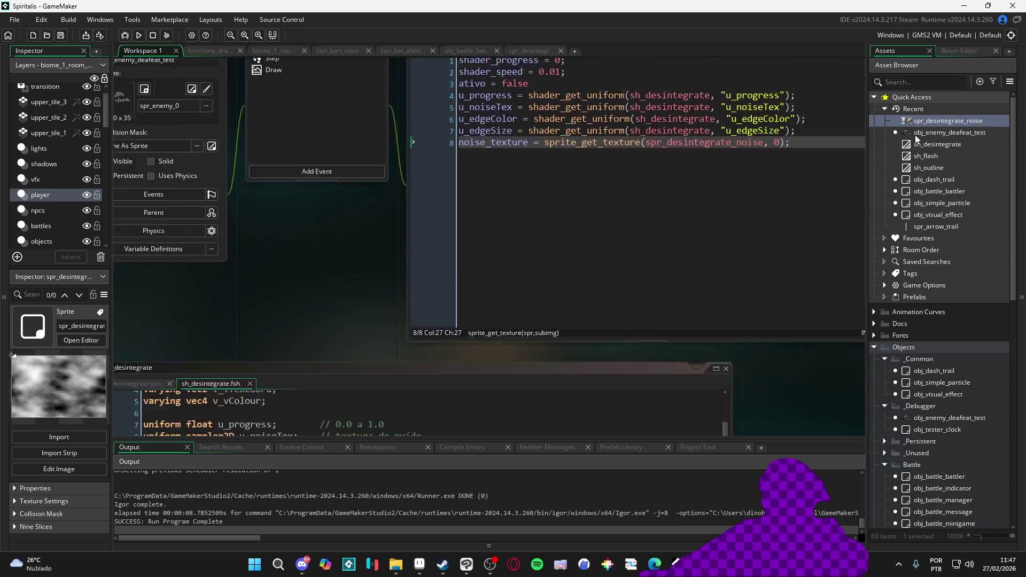
- Review obj_enemy_deafeat_test's Step and Draw code, then open the sh_desintegrate shader
double_click(922, 134)
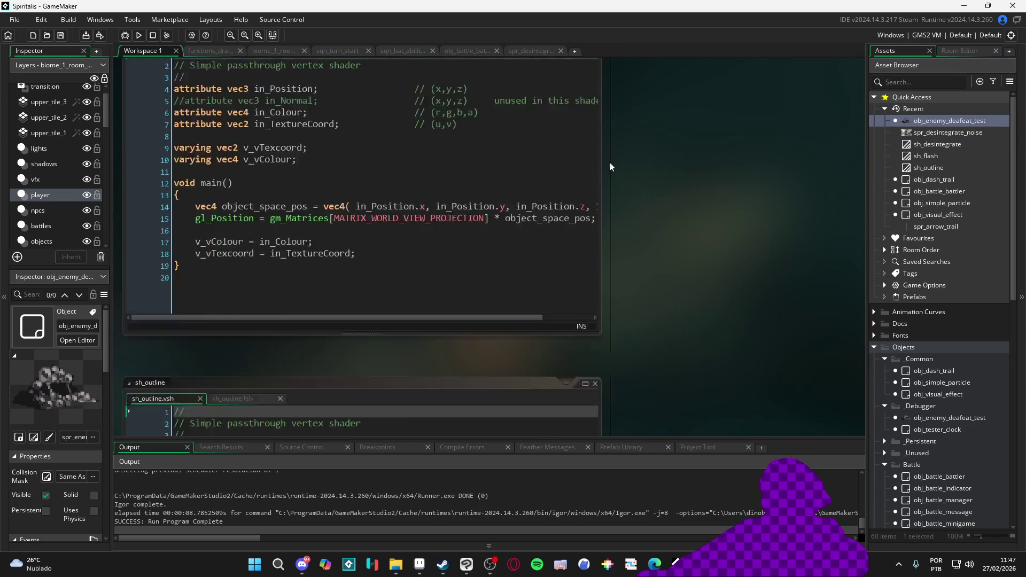
left_click(341, 113)
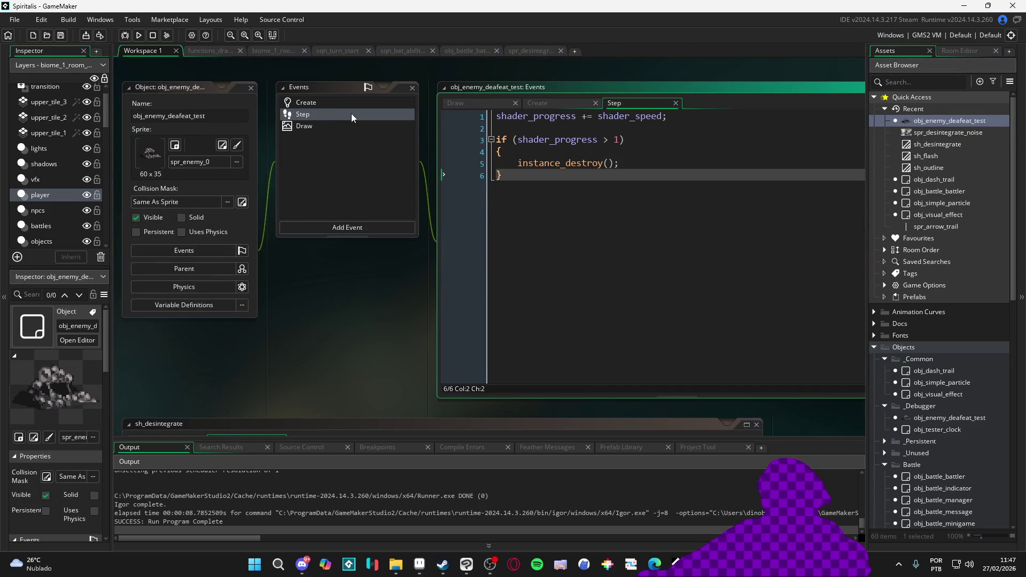
left_click(348, 128)
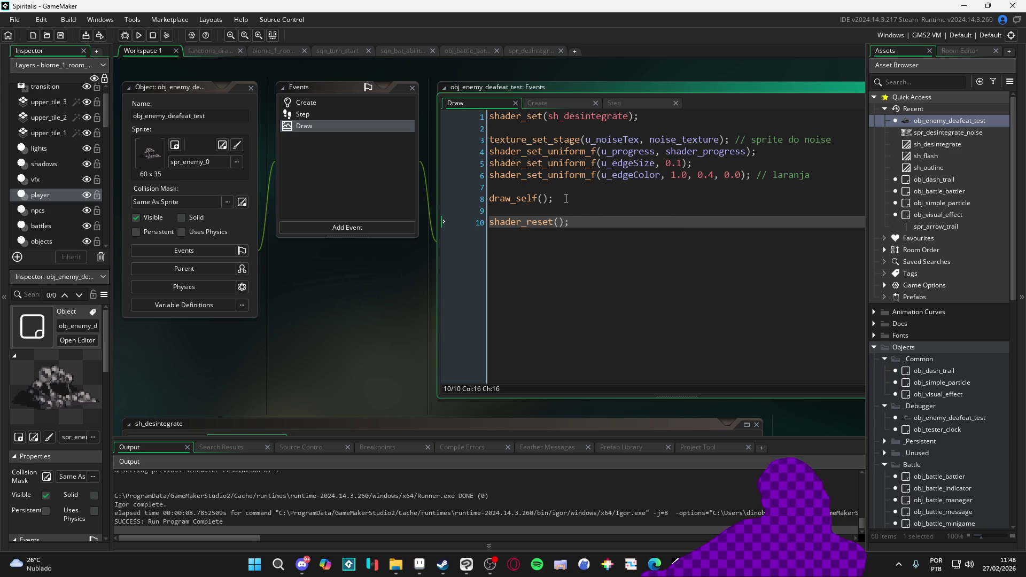
middle_click(607, 123)
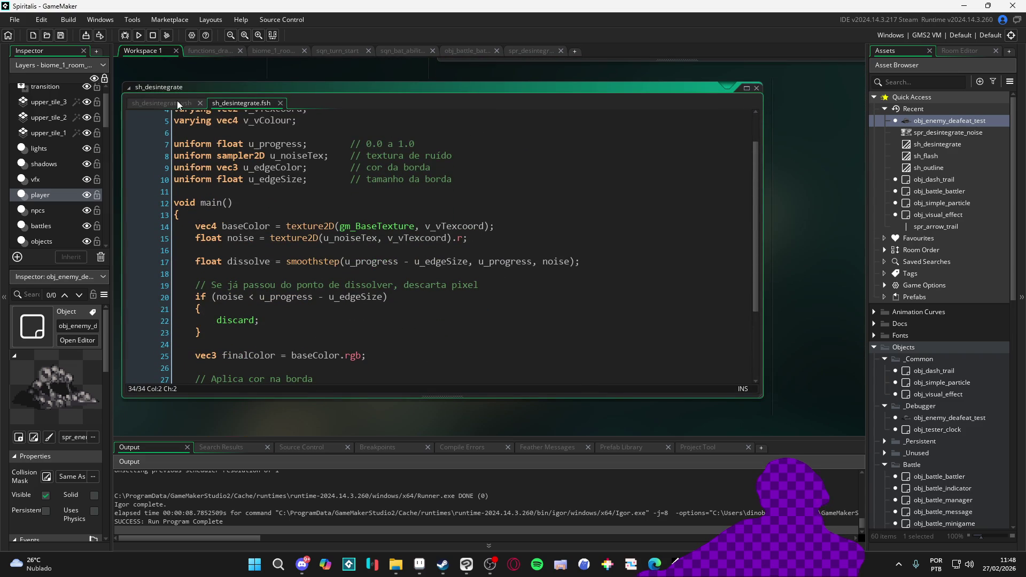
left_click(182, 102)
left_click(242, 102)
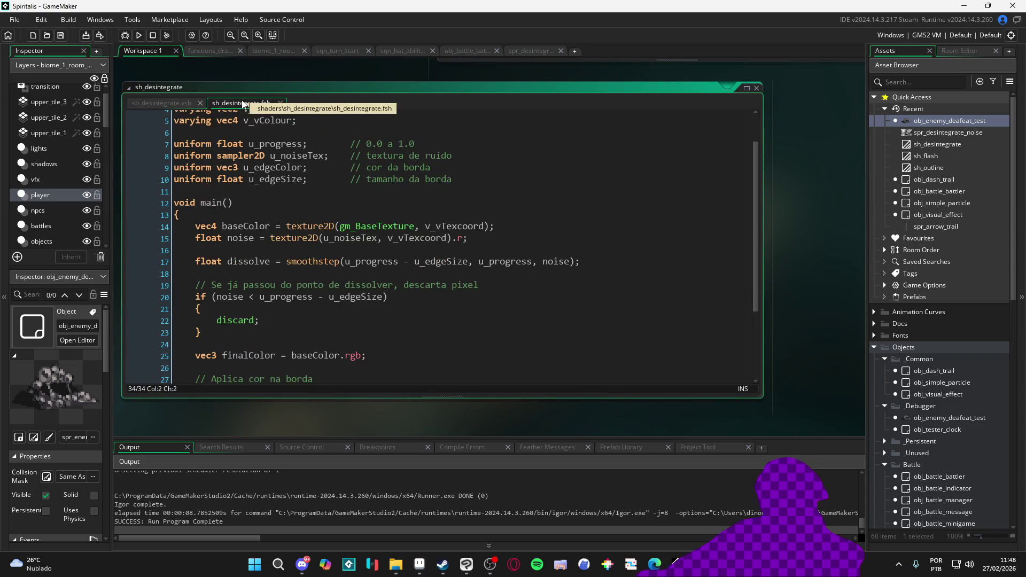
scroll(426, 228, "up", 2)
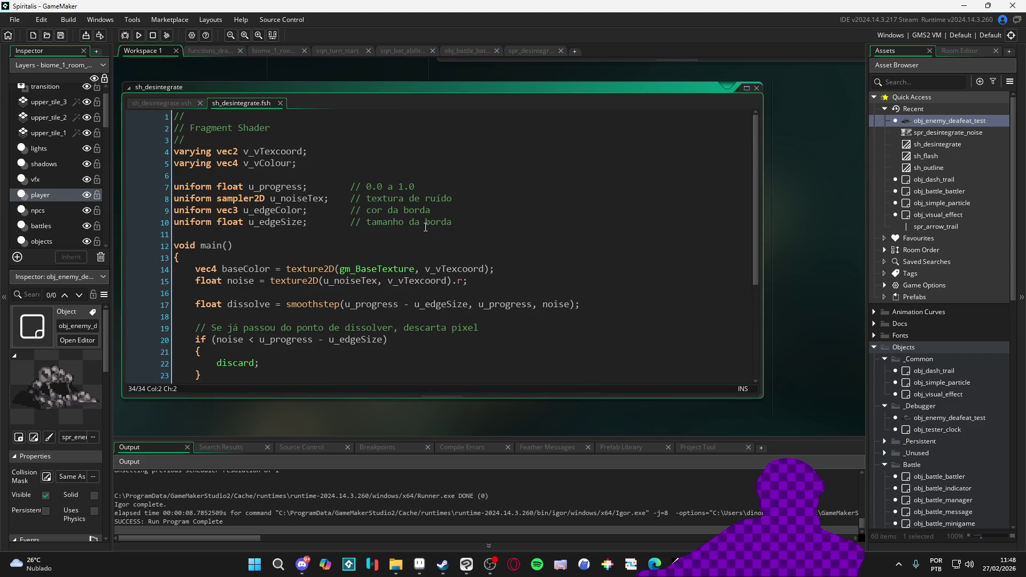
scroll(404, 228, "down", 2)
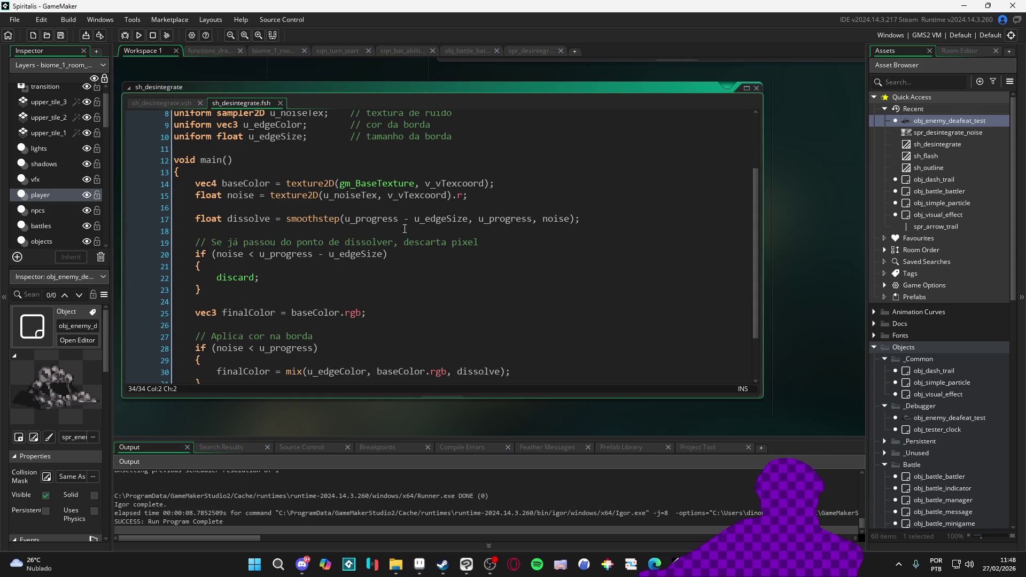
scroll(405, 229, "down", 1)
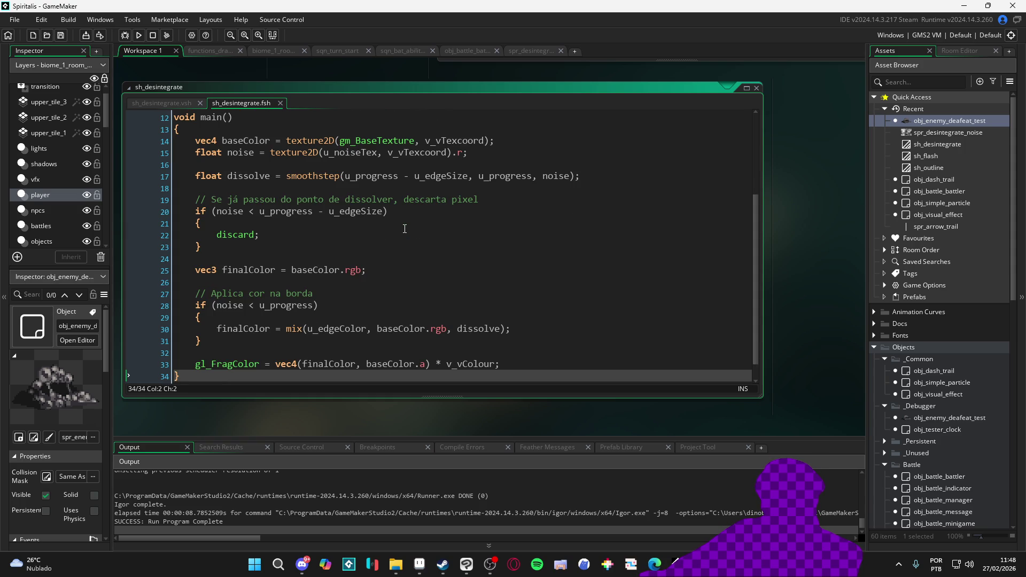
scroll(405, 229, "down", 1)
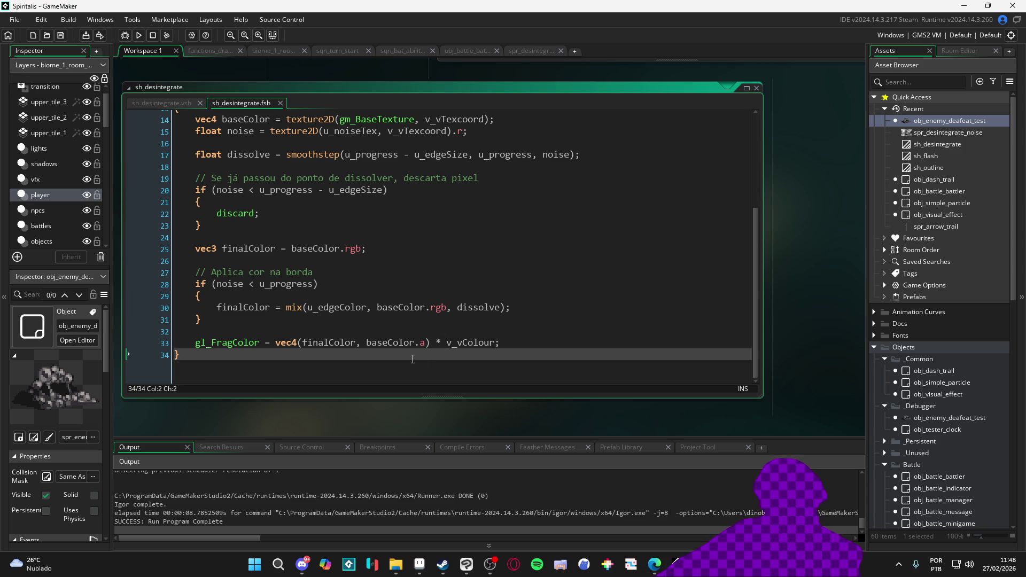
double_click(941, 133)
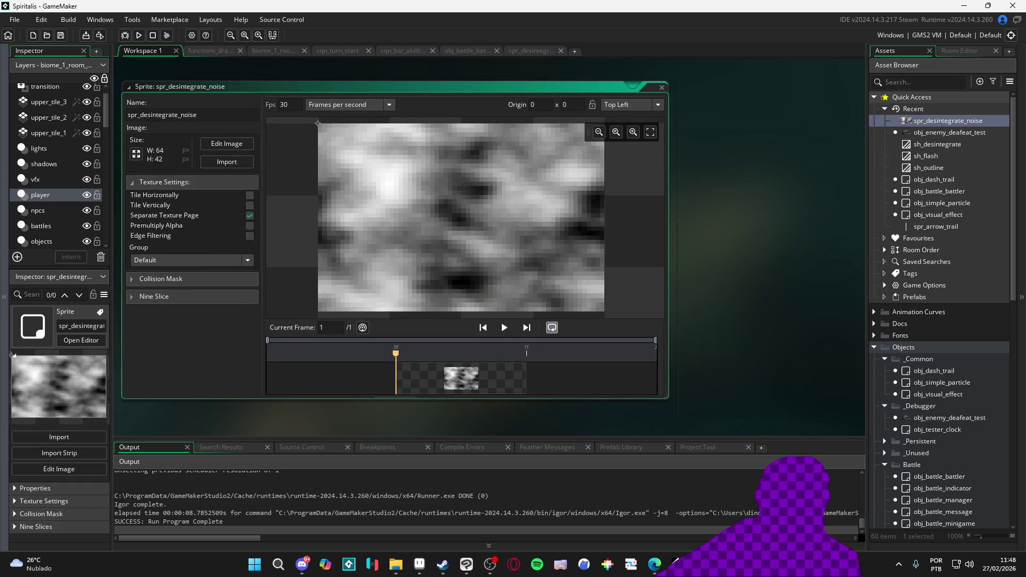
- Switch from GameMaker to File Explorer and make it full screen
left_click(654, 564)
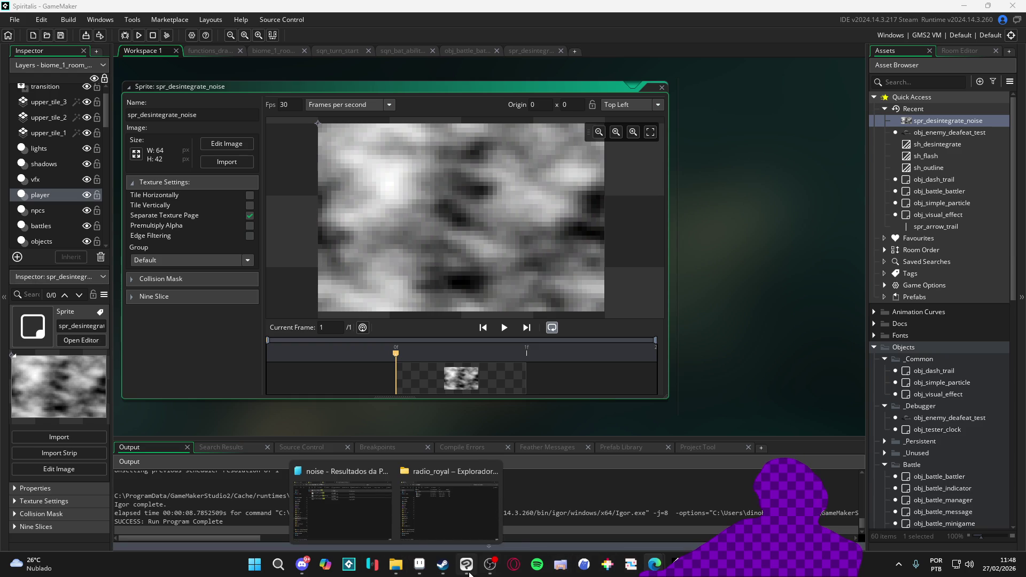
mouse_move(466, 565)
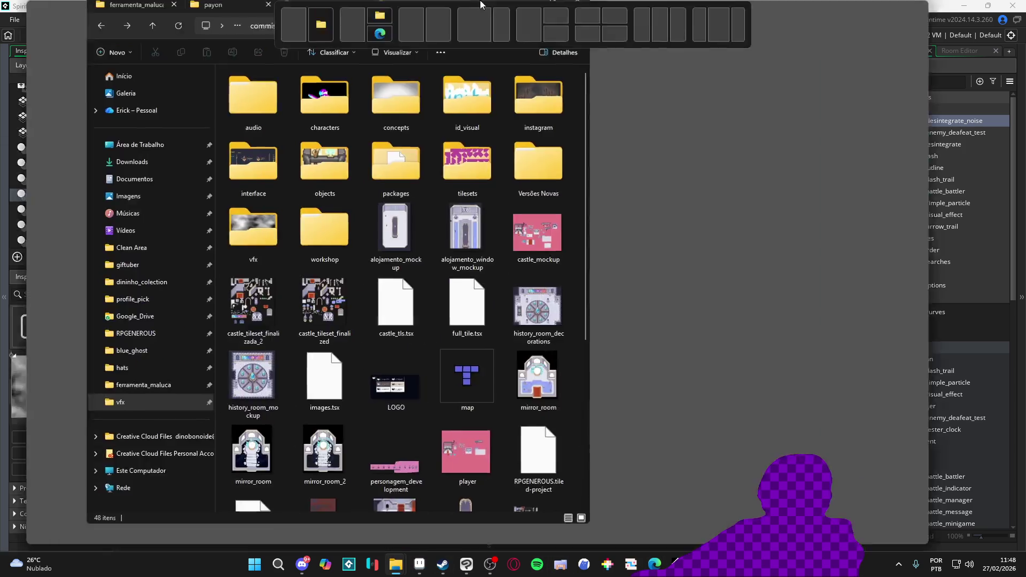
left_click_drag(497, 6, 455, 7)
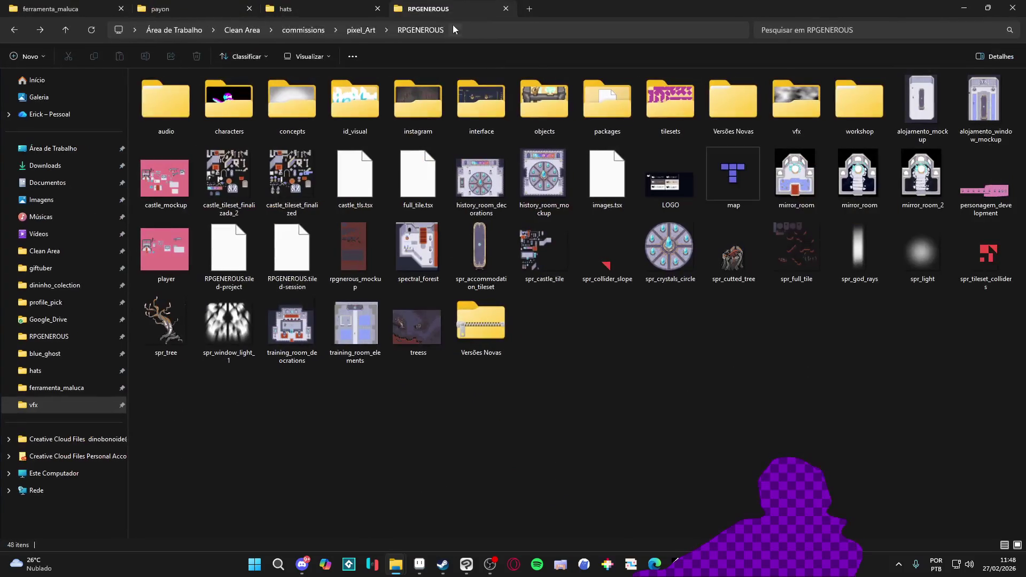
- Browse through pixel_Art and RPGENEROUS into the vfx folder, then bring Clip Studio Paint forward
left_click(363, 31)
left_click(353, 96)
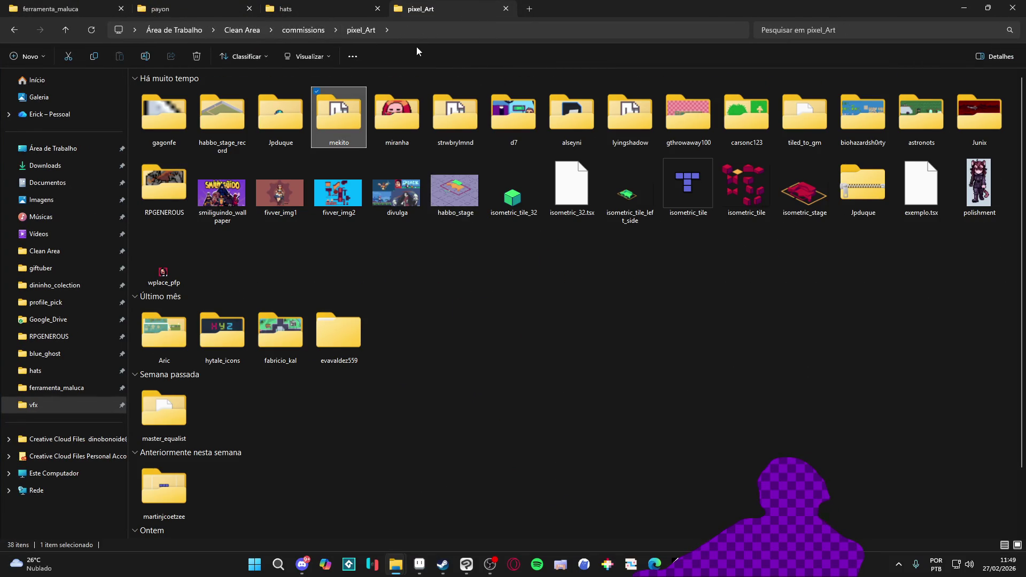
left_click(49, 336)
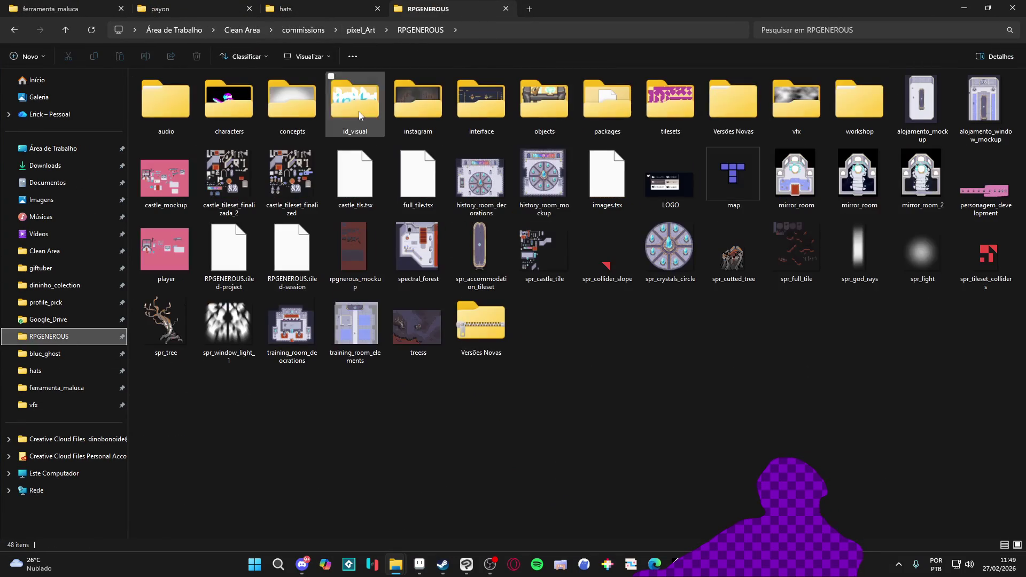
double_click(797, 102)
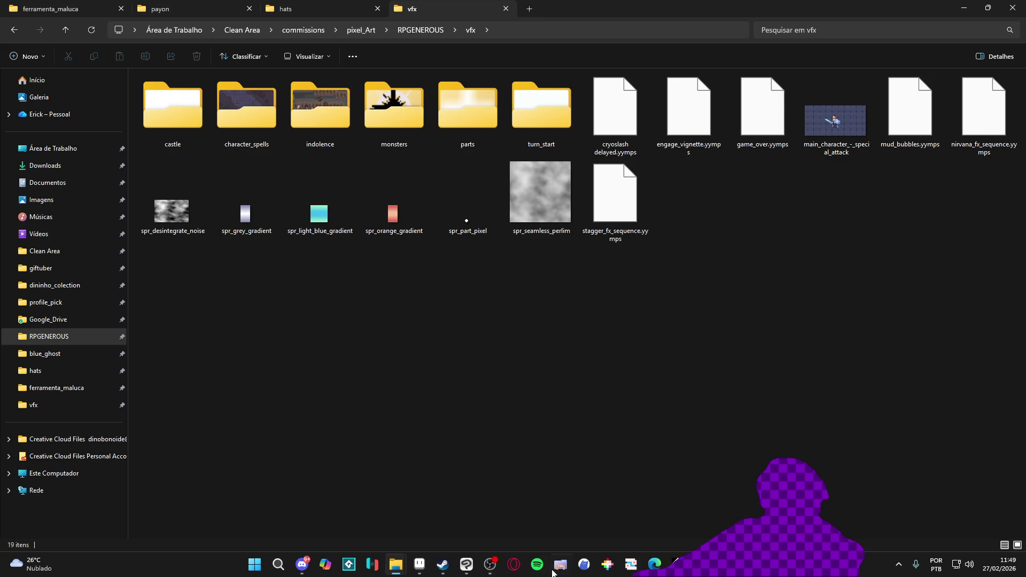
left_click(467, 564)
left_click(13, 19)
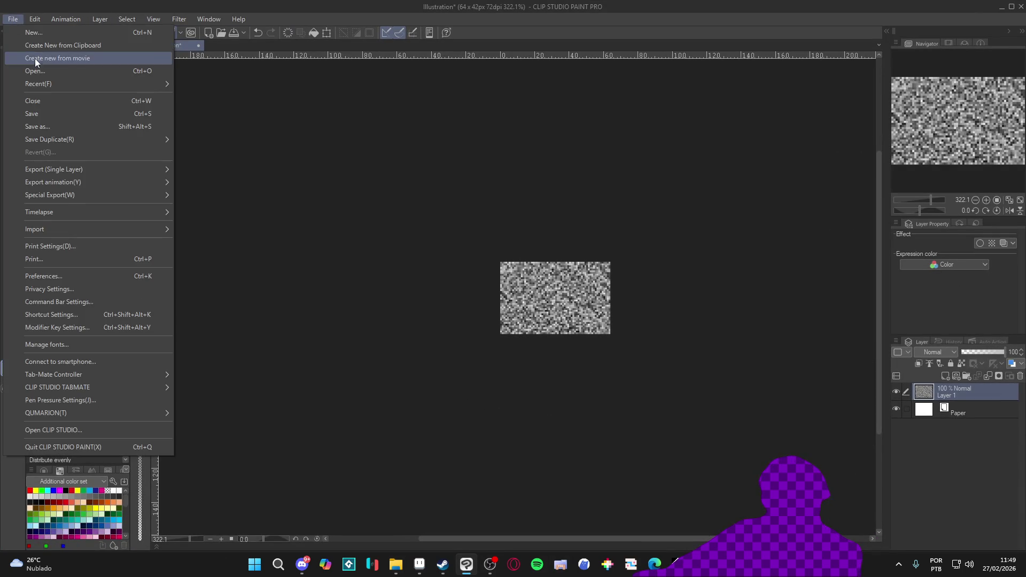
- Create a new document from the clipboard noise image and start Save As
left_click(92, 48)
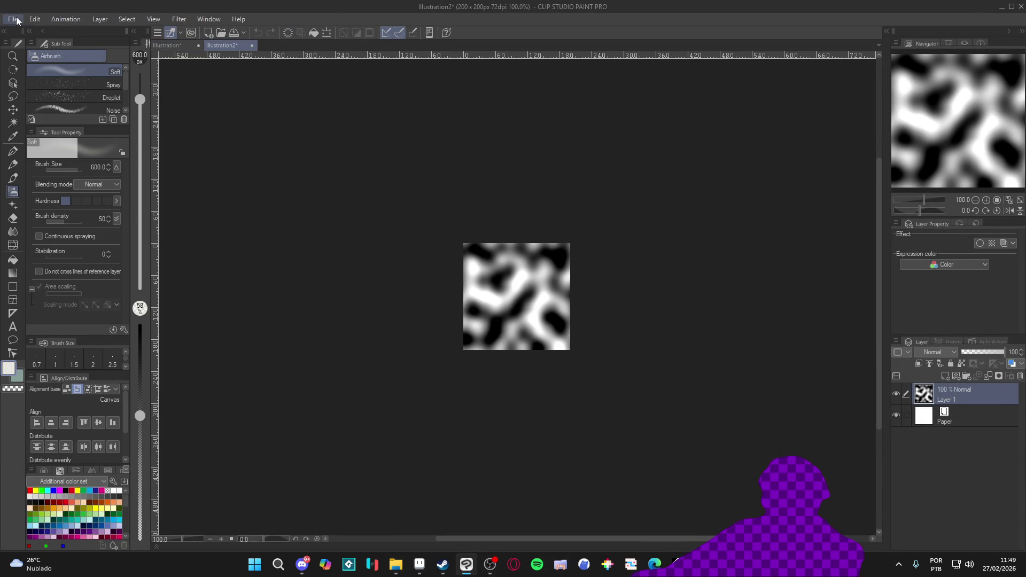
left_click(13, 19)
left_click(101, 126)
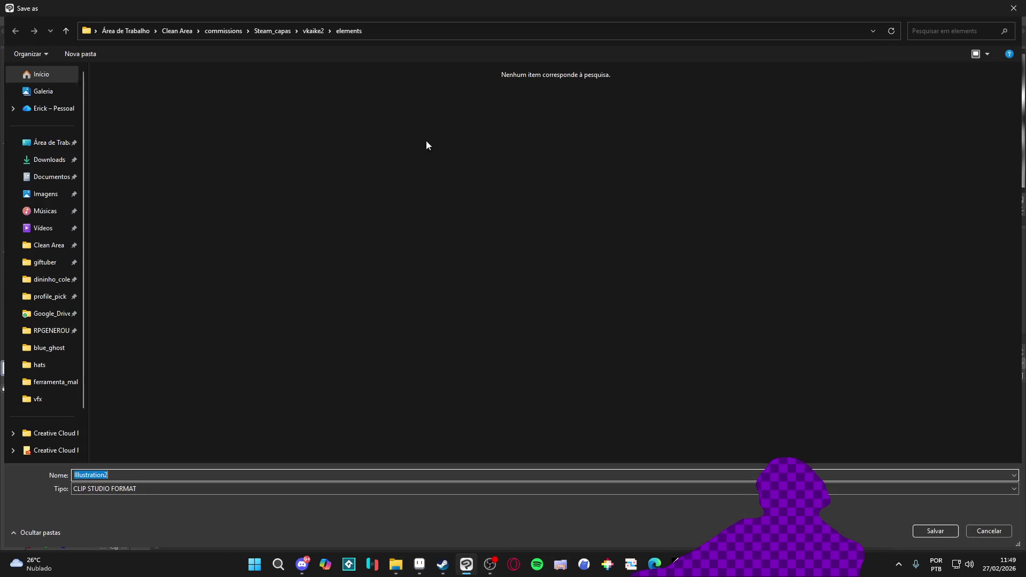
left_click(523, 36)
type("C:\\Users\\dinob\\Desktop\\radio_royal")
key("Return")
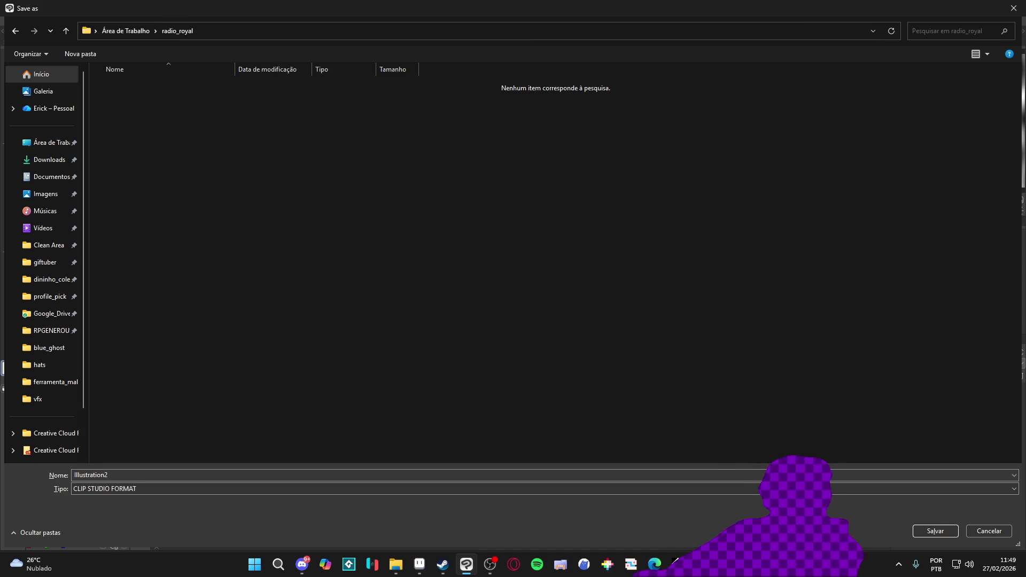
- Copy the vfx folder path from File Explorer and use it as the save location
left_click(403, 565)
left_click(586, 27)
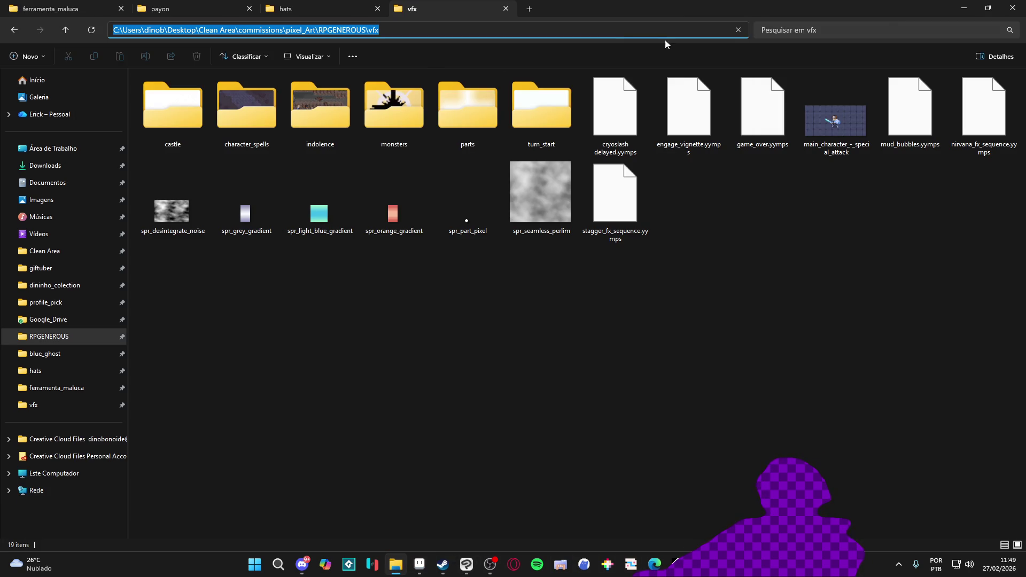
key("alt+Tab")
left_click(416, 35)
key("ctrl+v")
key("Return")
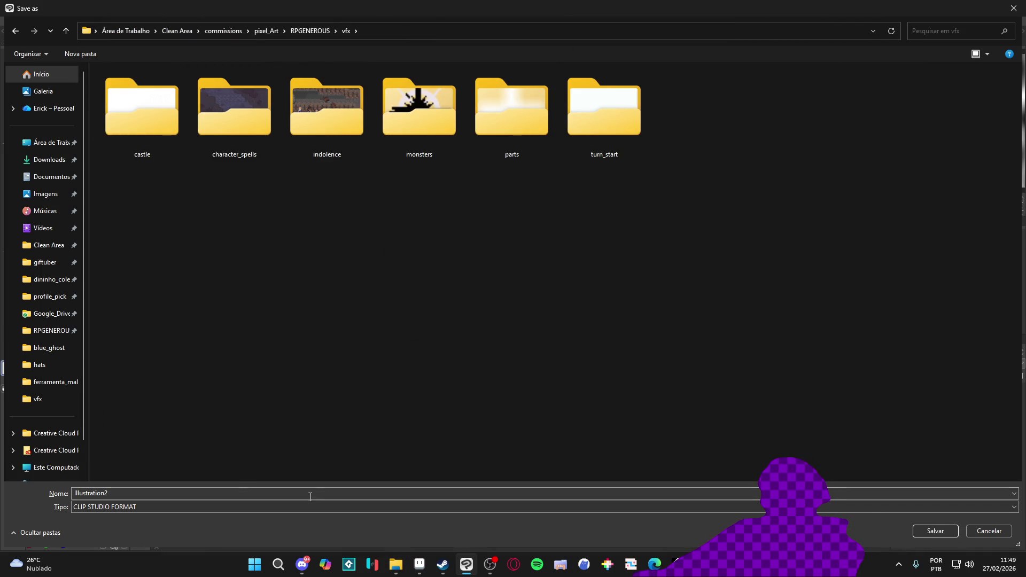
- Save the image as a PNG named spr_desintegrate_noise, accepting the loss of layers
left_click(99, 506)
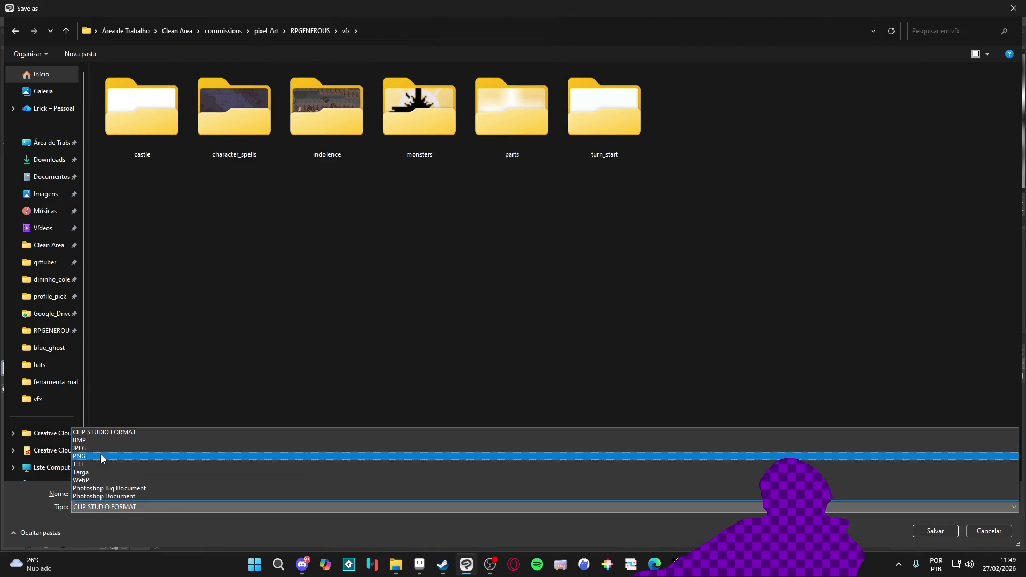
left_click(100, 456)
double_click(191, 492)
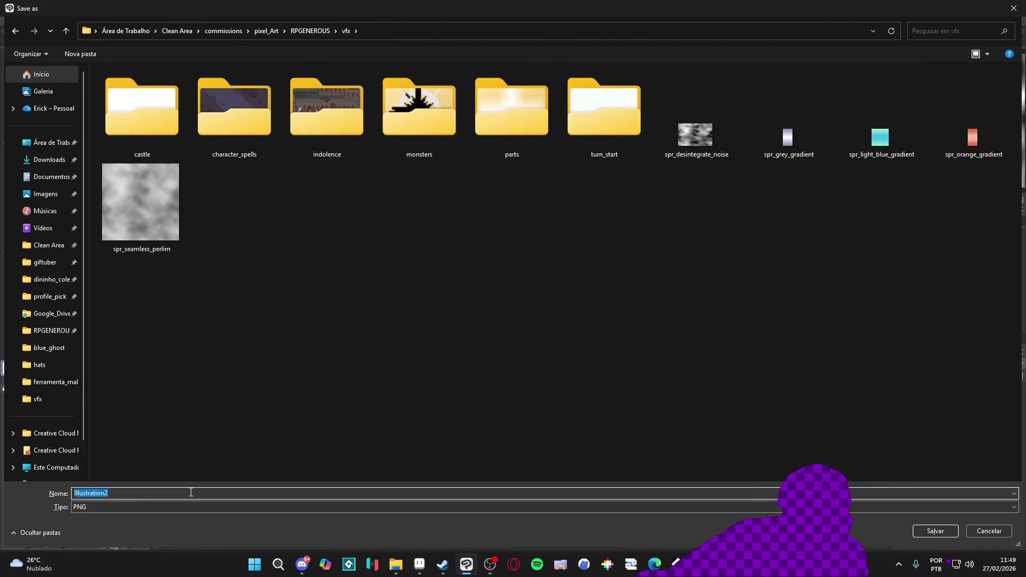
type("spr_desintegrate_noi")
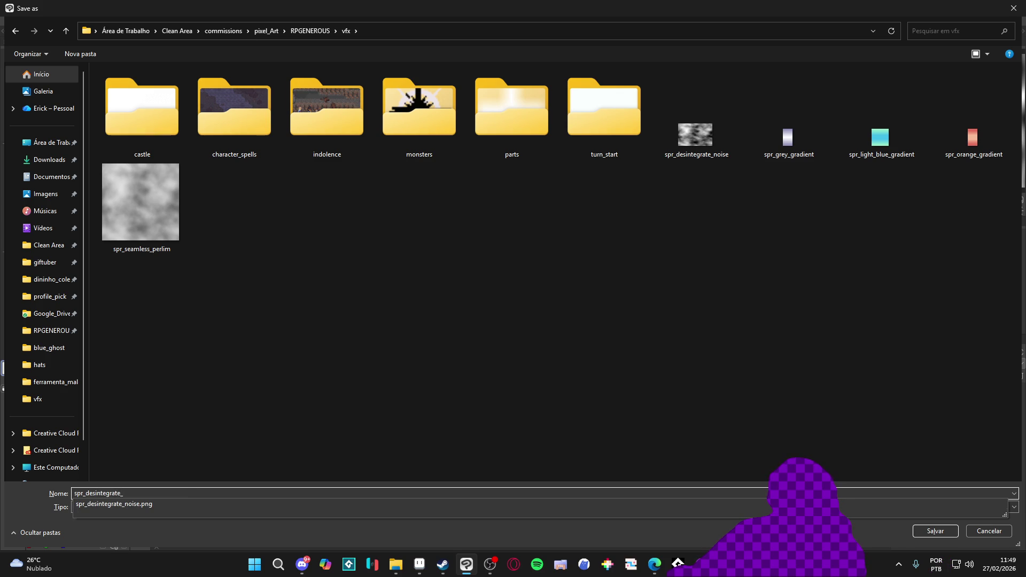
type("se")
key("Return")
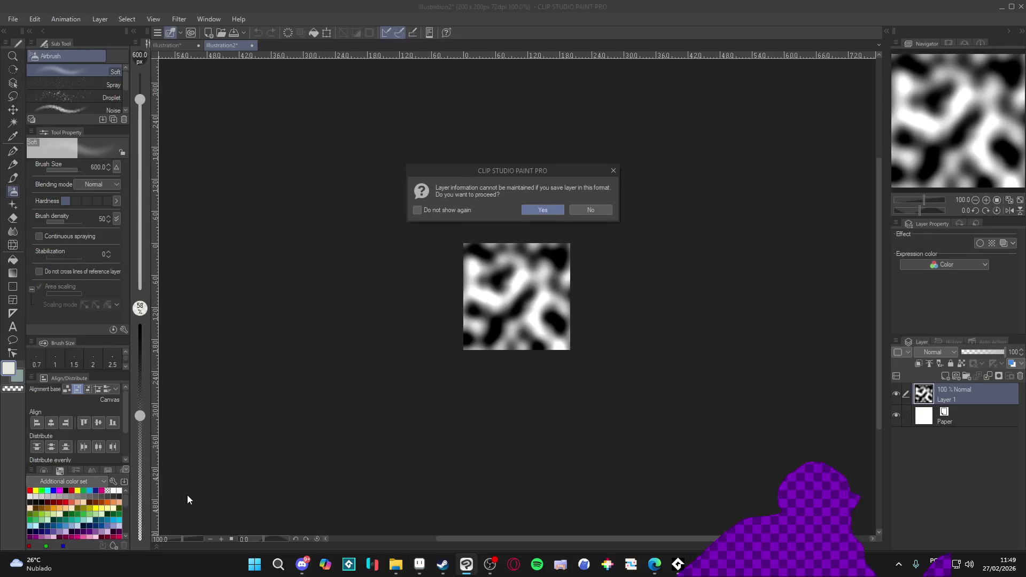
key("Return")
key("alt+Tab")
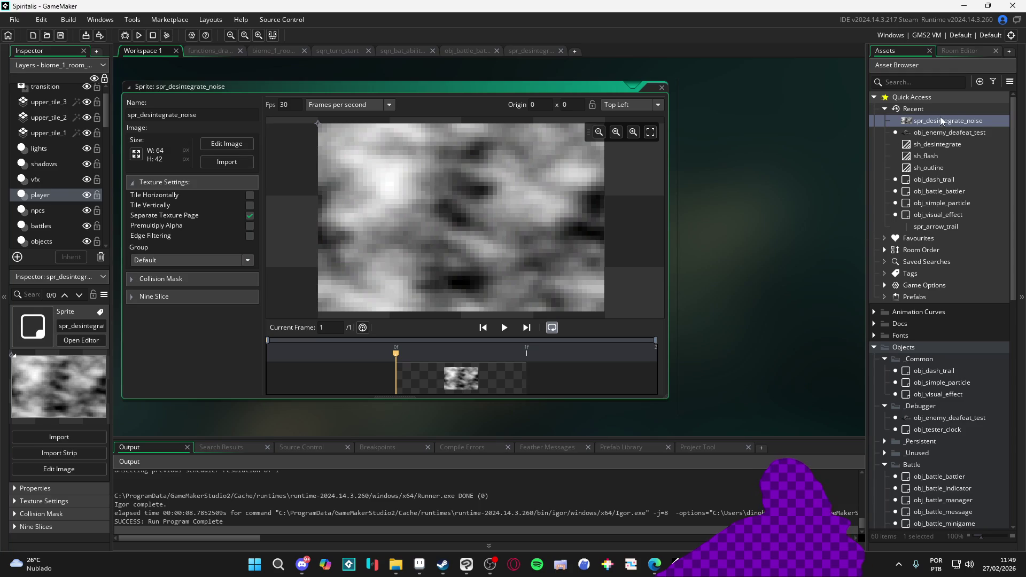
- Import the new spr_desintegrate_noise PNG into the sprite and open it in the Image Editor
left_click(233, 164)
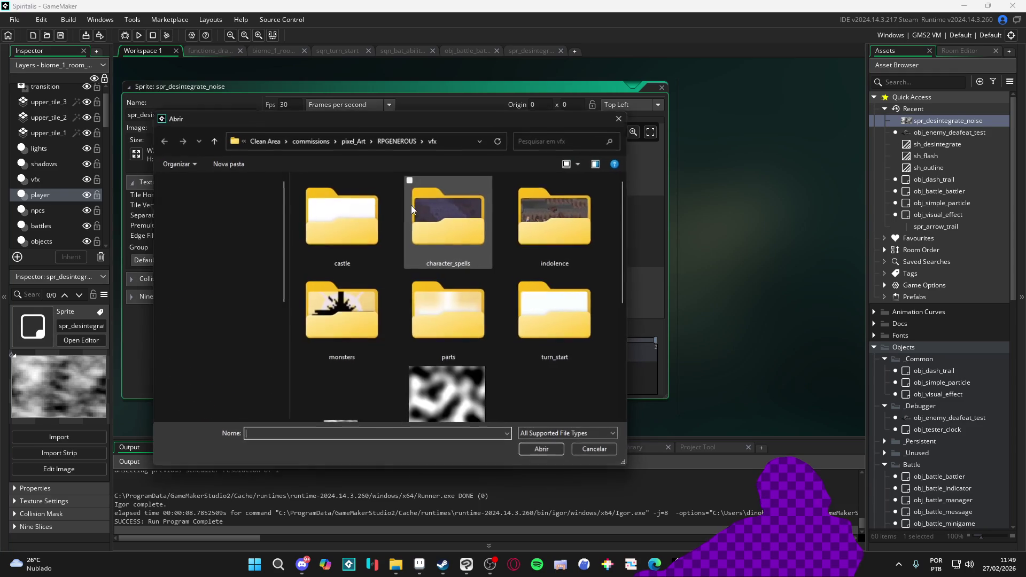
scroll(467, 253, "down", 5)
double_click(452, 200)
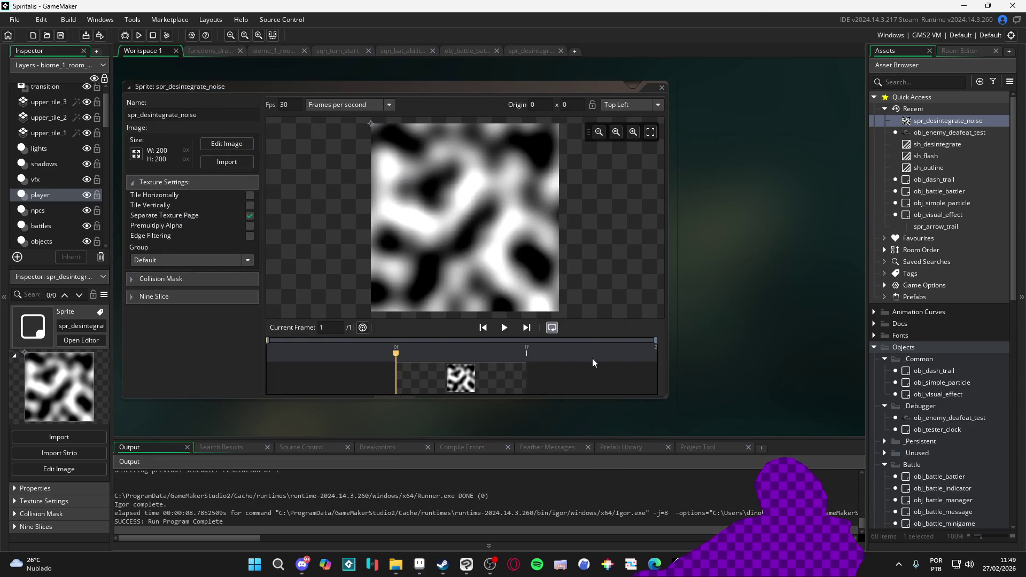
double_click(592, 363)
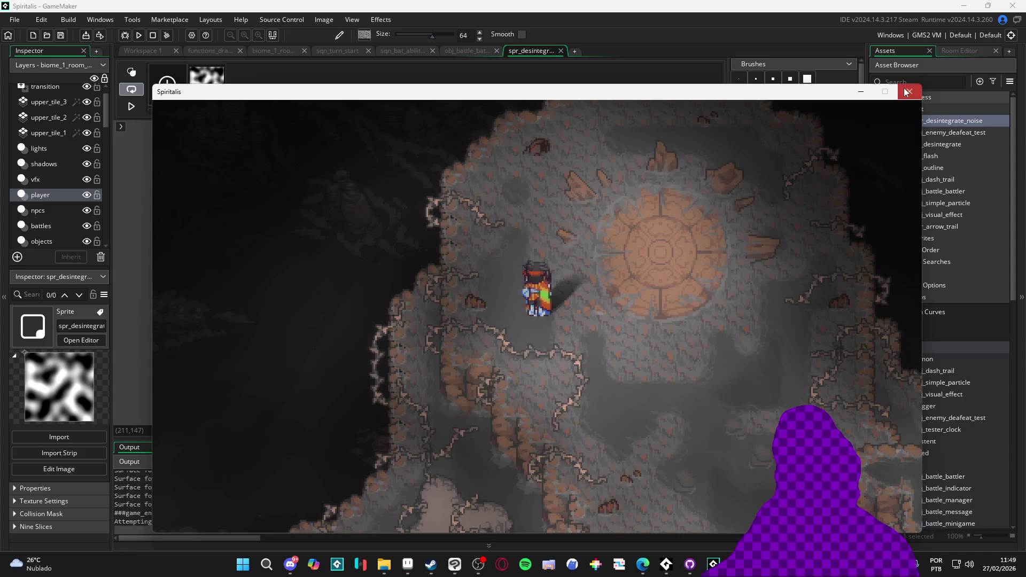
- Close the game, change the Draw event's u_edgeSize from 0.1 to 0.01, and run again
left_click(907, 92)
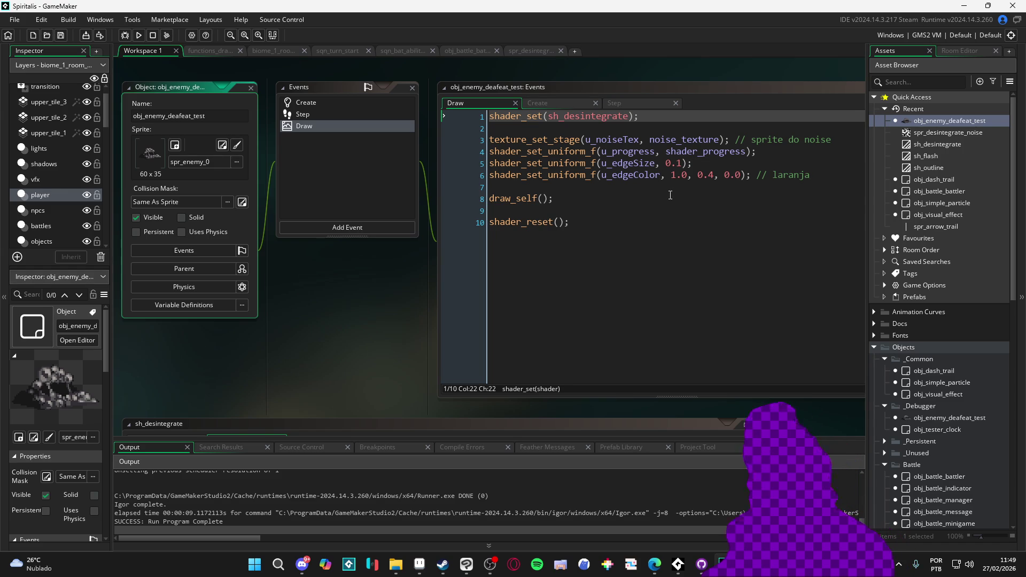
left_click(676, 163)
type("0")
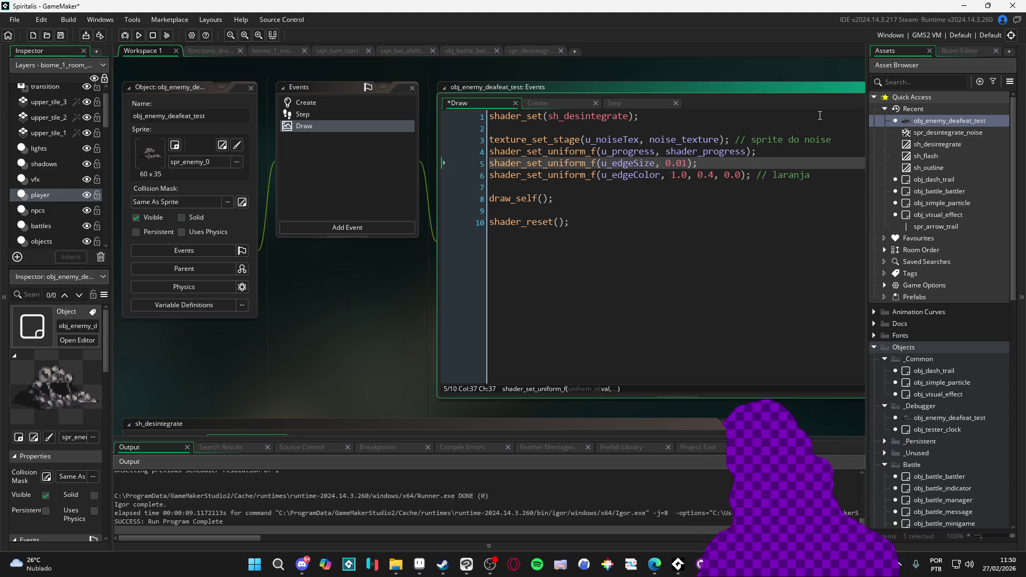
key("F5")
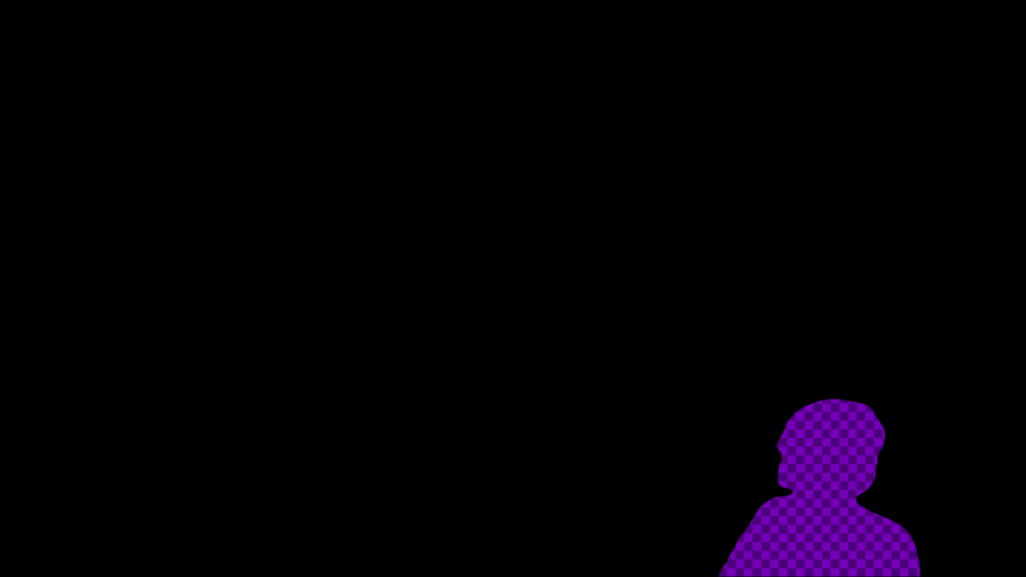
- Close the running test game with Escape
key("Escape")
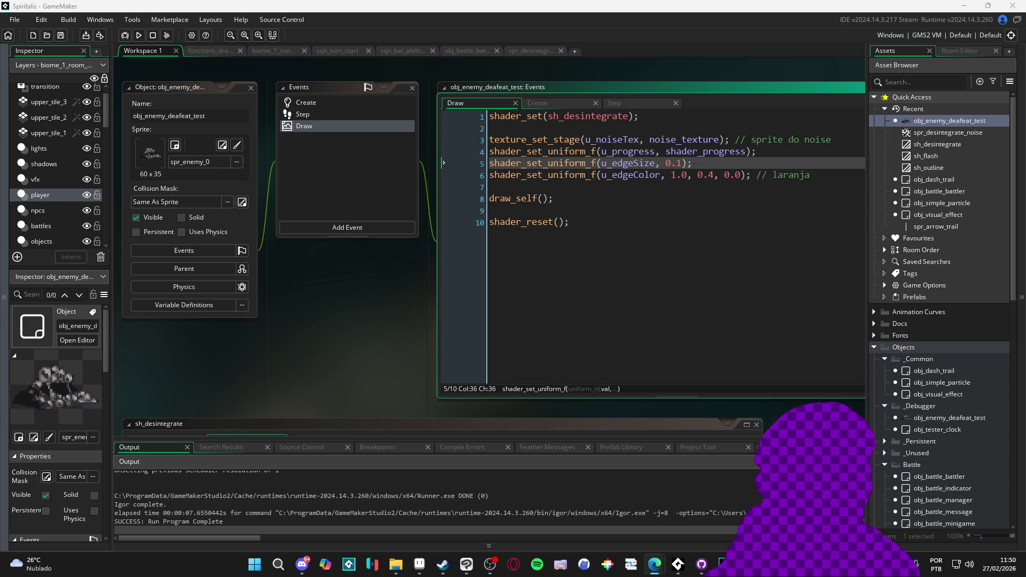
- In the Create event, select the noise_texture line and undo an accidental paste
left_click(316, 105)
left_click(774, 88)
left_click(604, 198)
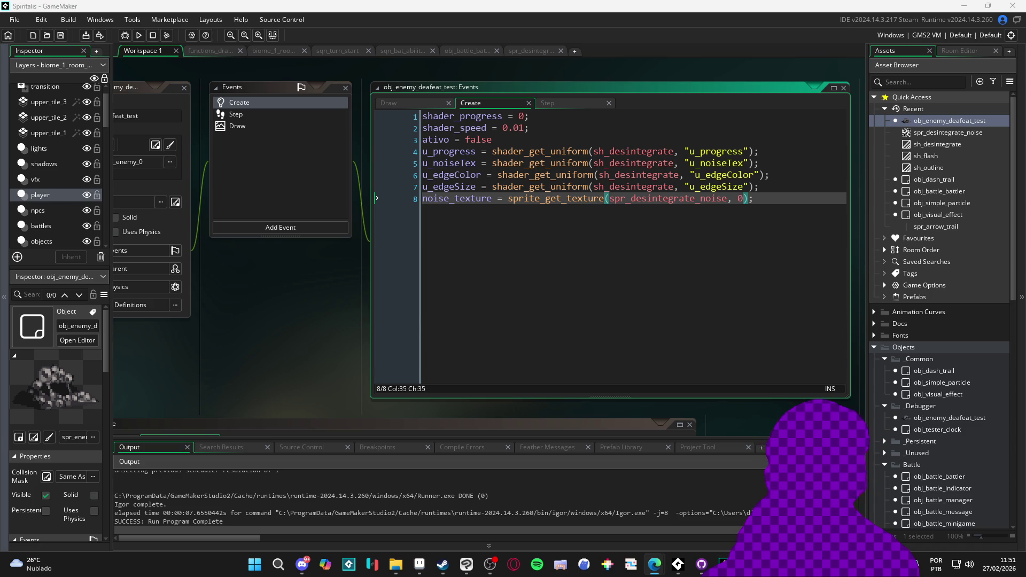
key("End")
key("shift+Home")
key("alt+Tab")
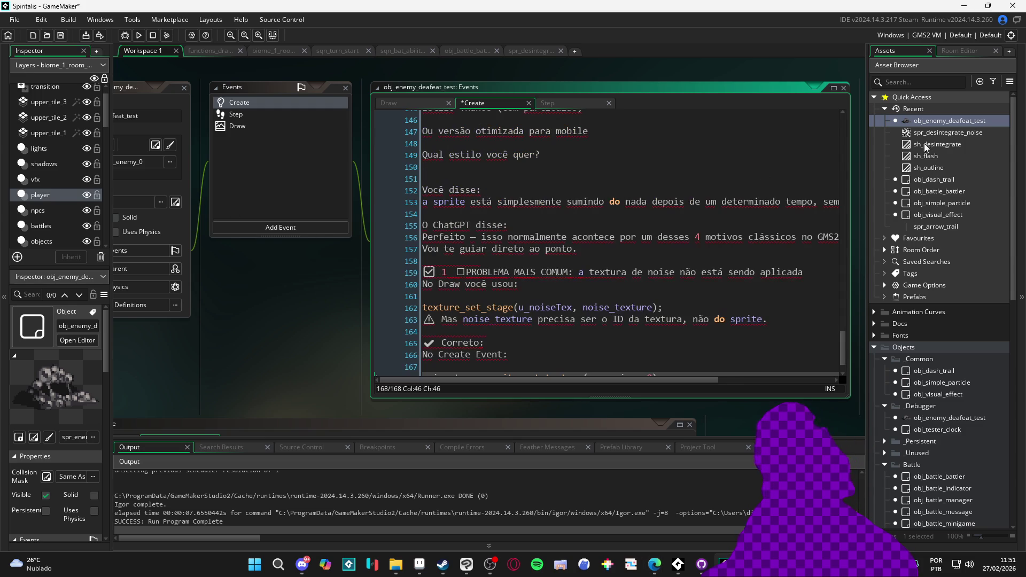
key("alt+Tab")
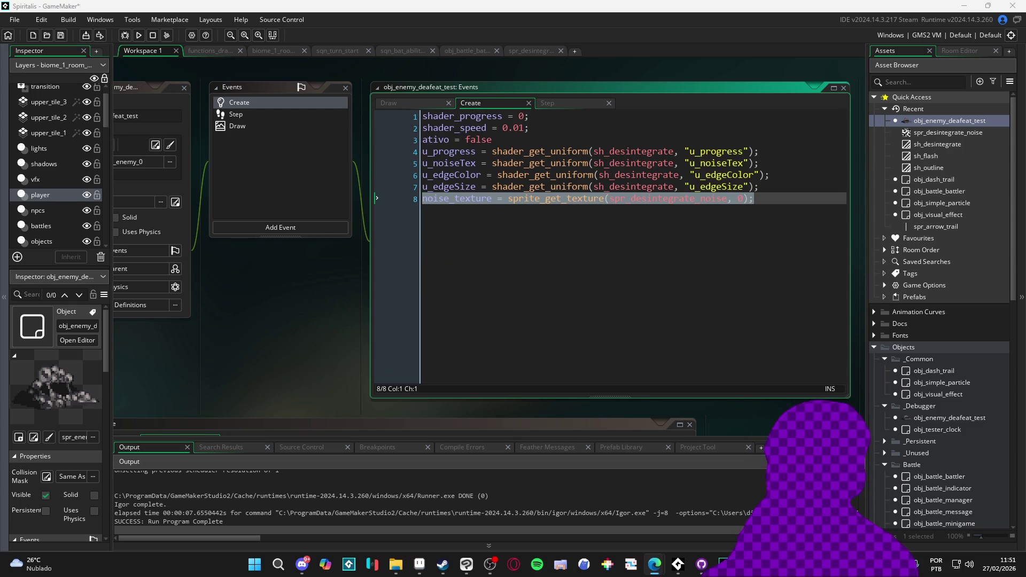
- Add noise_tex = sprite_get_texture(spr_desintegrate_noise, 0); as line 10 below line 8
left_click(646, 198)
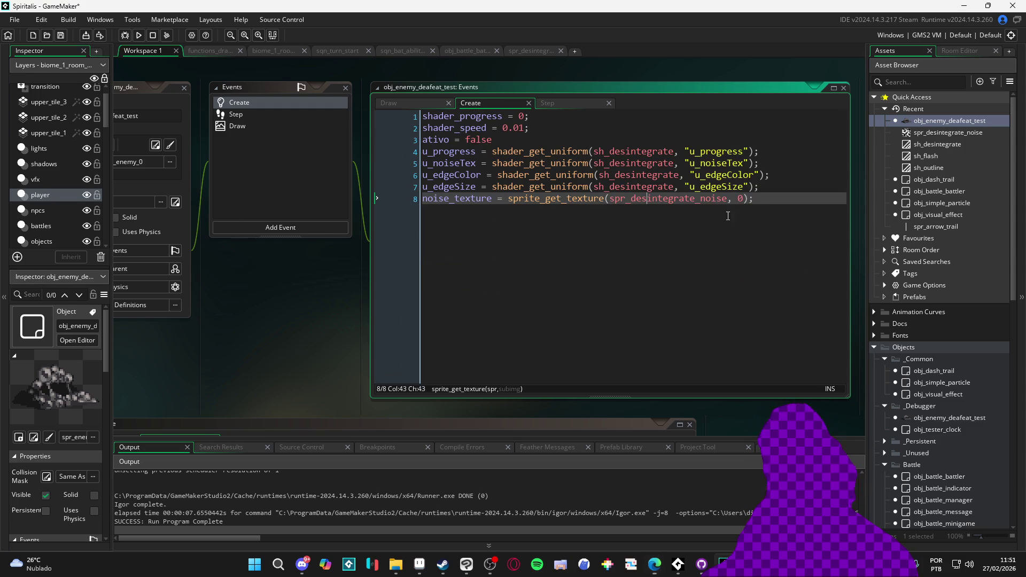
left_click(756, 206)
key("Return")
key("Return")
type("noise_tex = sprite_get_texture(spr_noise, 0);")
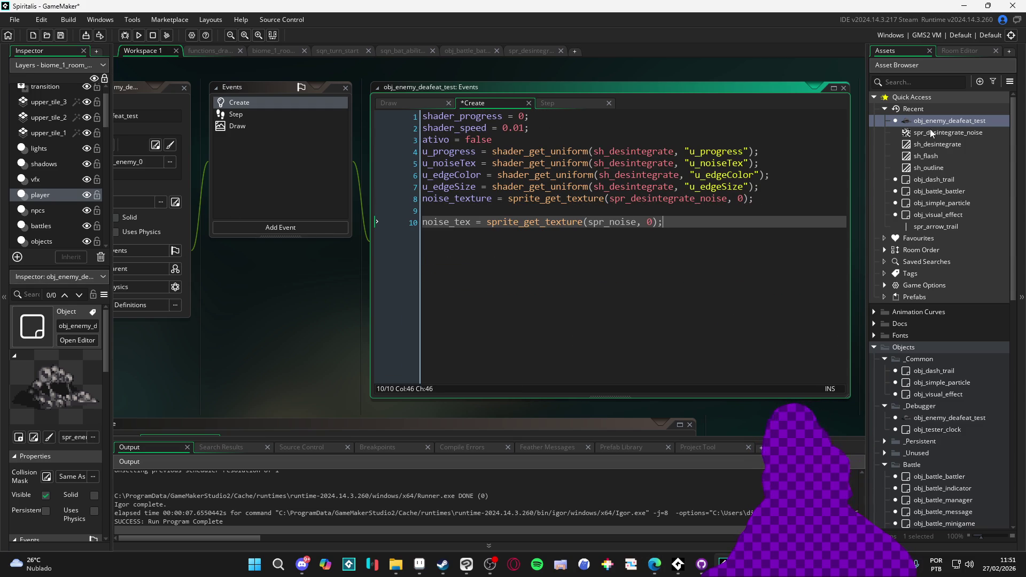
left_click(947, 132)
key("ctrl+c")
double_click(612, 222)
key("ctrl+v")
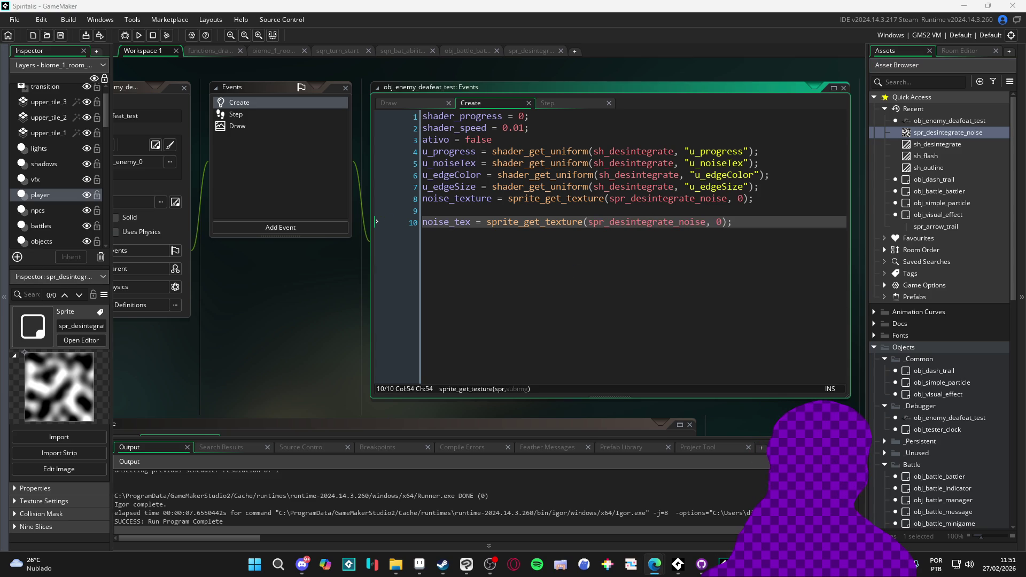
left_click(265, 127)
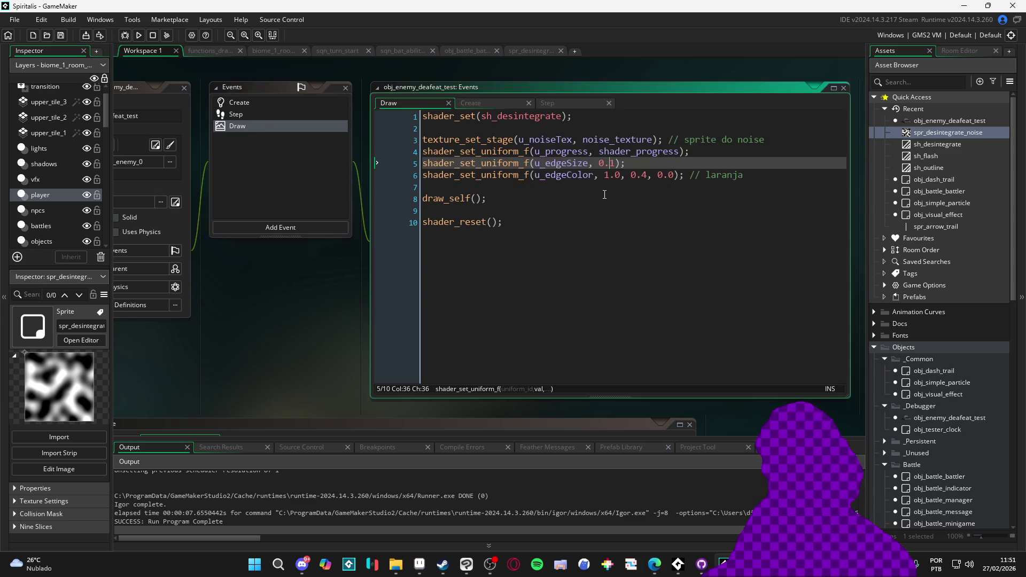
- Change noise_texture to noise_tex in Draw's texture_set_stage line, fix punctuation, and save
left_click(605, 195)
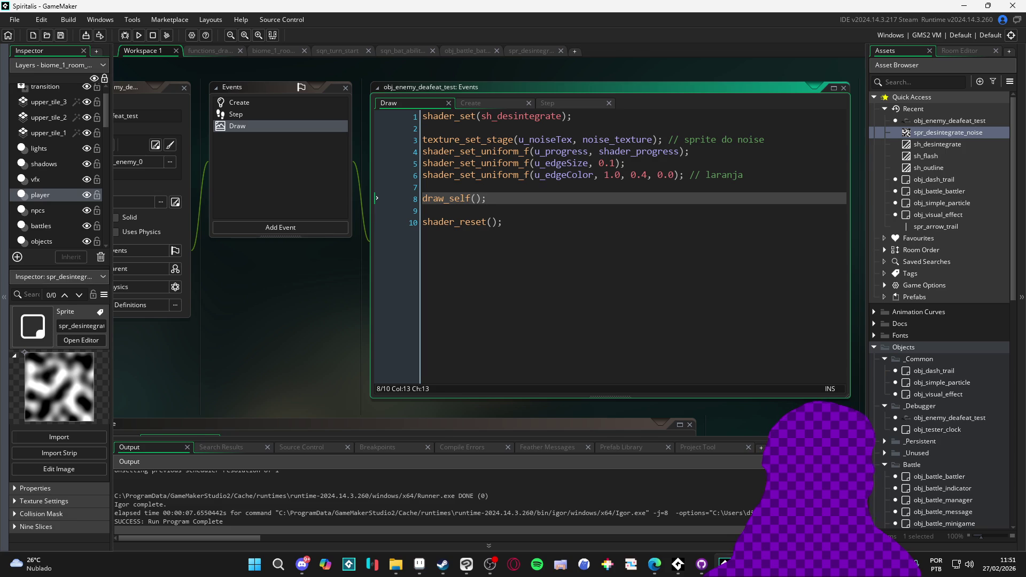
key("alt+Tab")
left_click(663, 141)
key("Left")
key("Left")
key("Left")
key("BackSpace")
key("BackSpace")
key("BackSpace")
type(");")
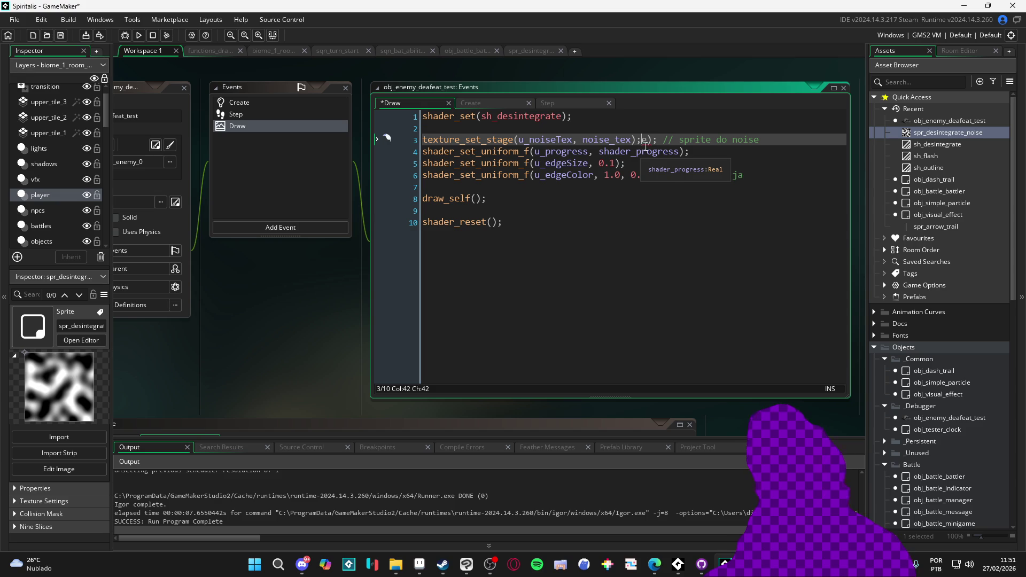
key("Delete")
key("Delete")
key("BackSpace")
key("ctrl+s")
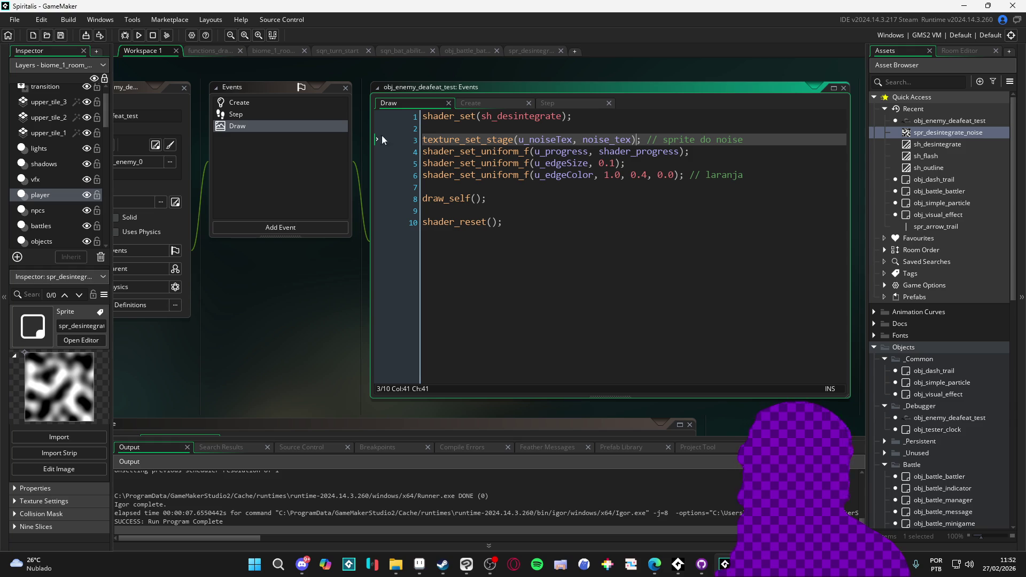
left_click(281, 114)
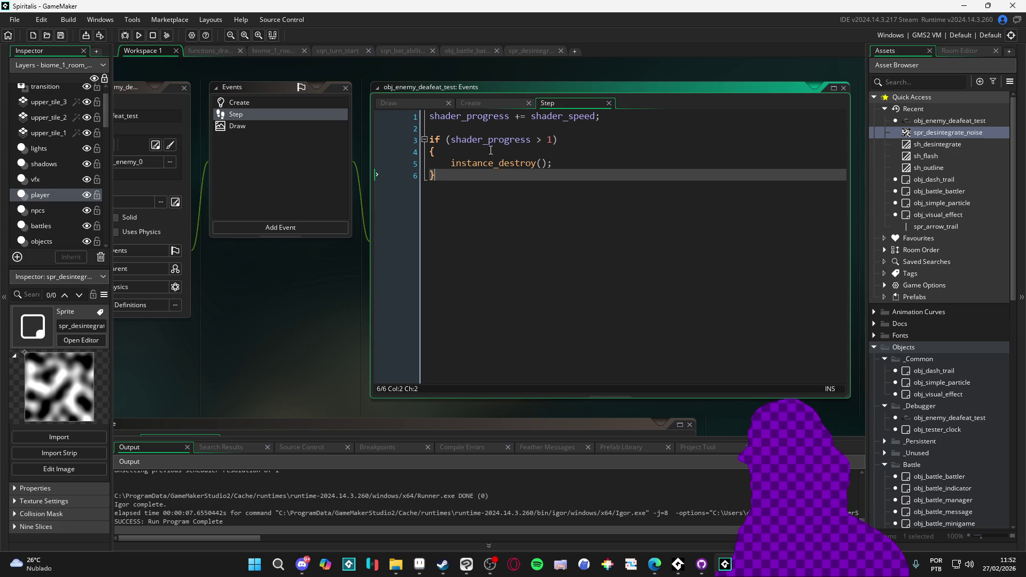
- Comment out all of the Step event code
left_click(511, 130)
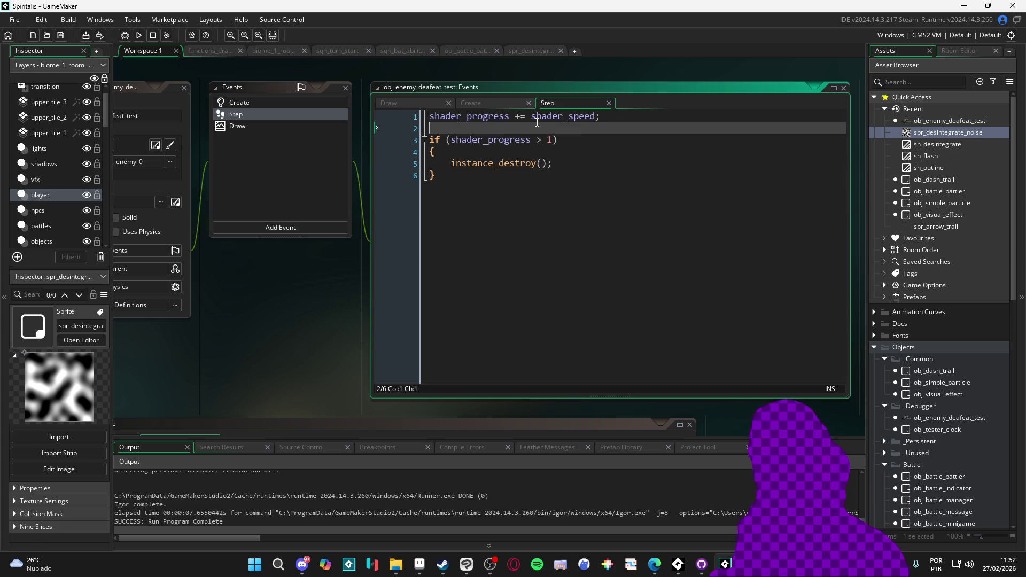
key("ctrl+a")
key("ctrl+x")
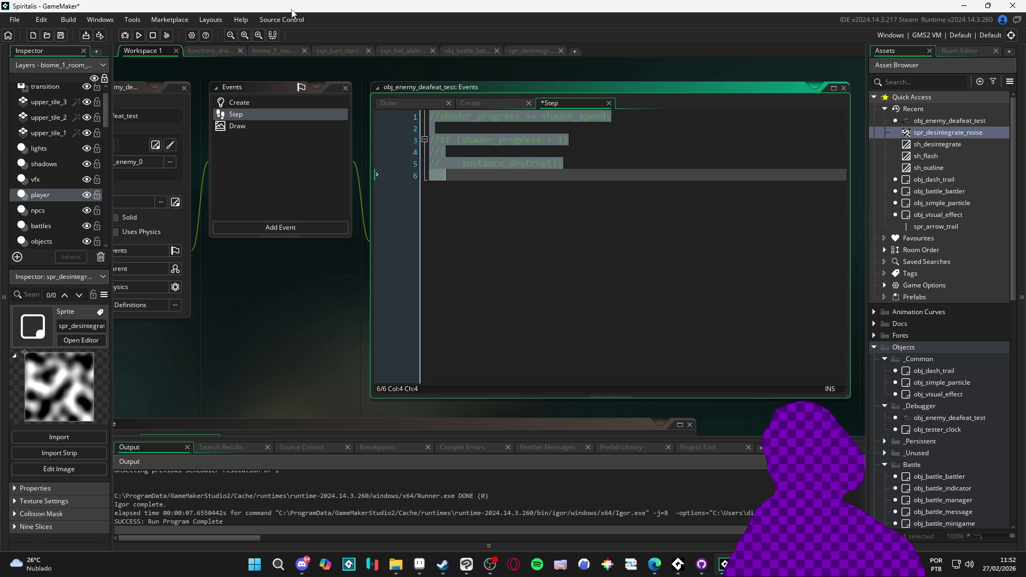
- Set shader_progress to .5 in the Create event, save, and run the game
left_click(287, 106)
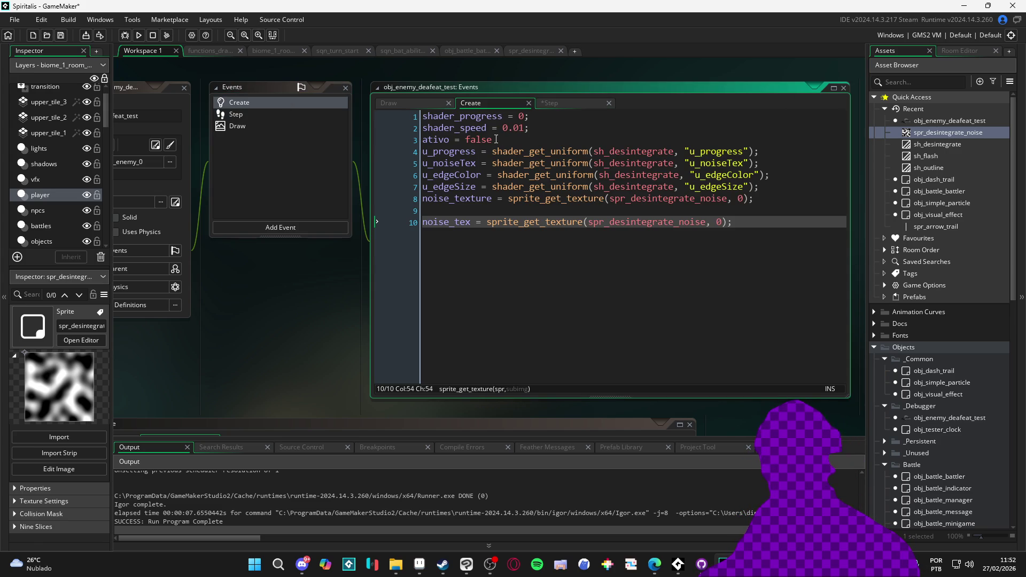
left_click(518, 117)
type(".5")
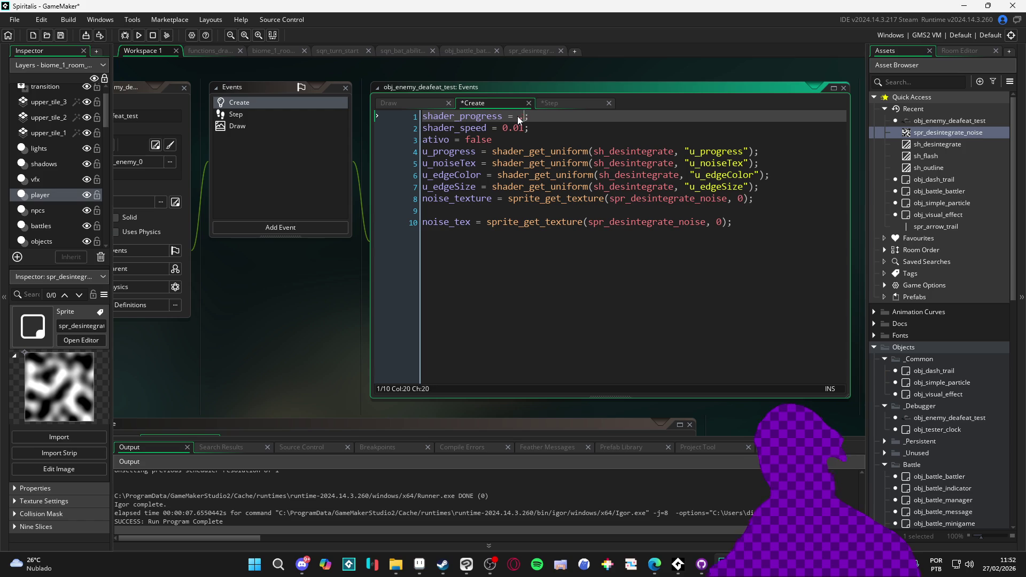
key("ctrl+s")
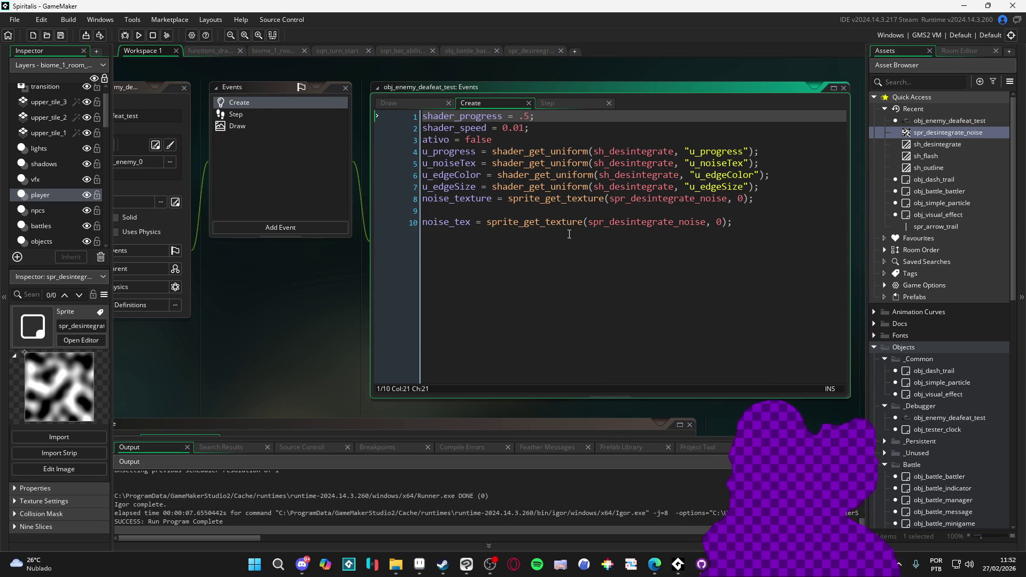
left_click(568, 323)
key("F5")
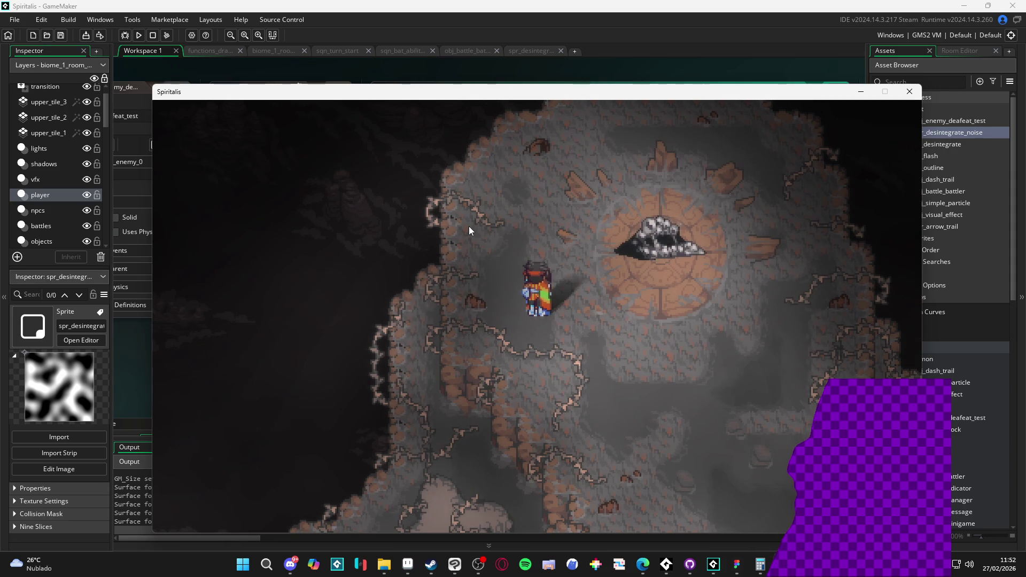
left_click(914, 98)
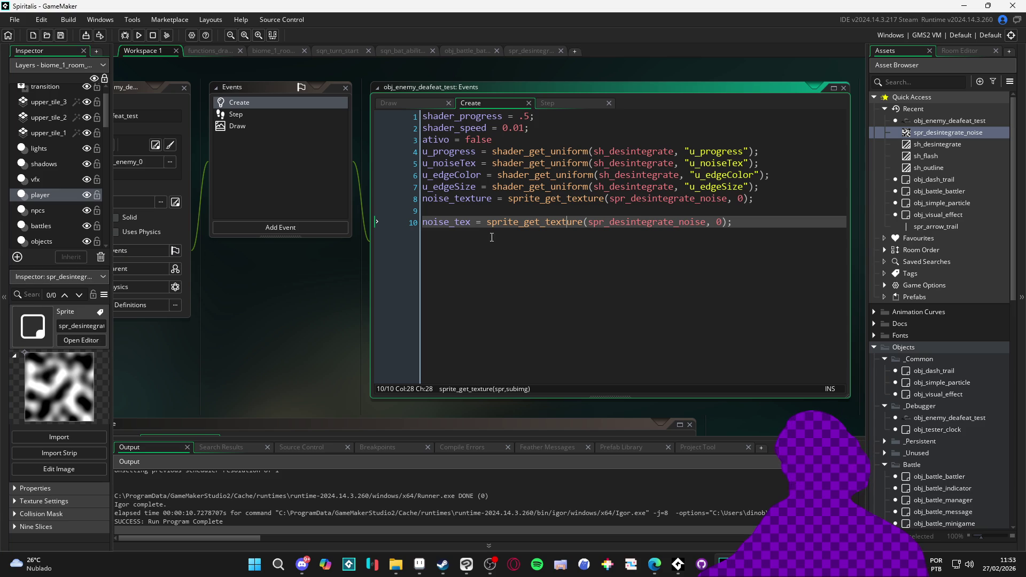
mouse_move(548, 200)
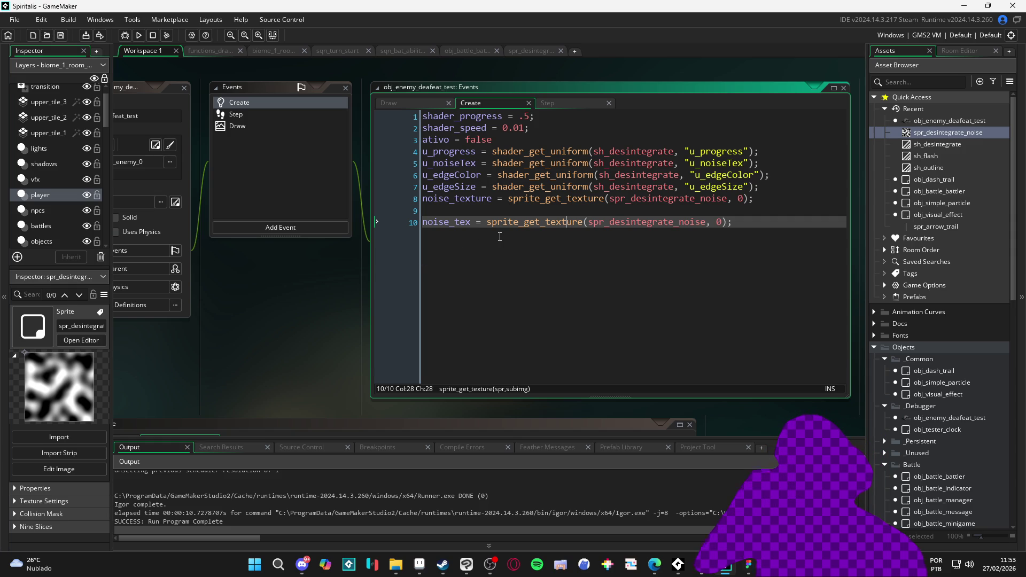
left_click_drag(755, 199, 374, 200)
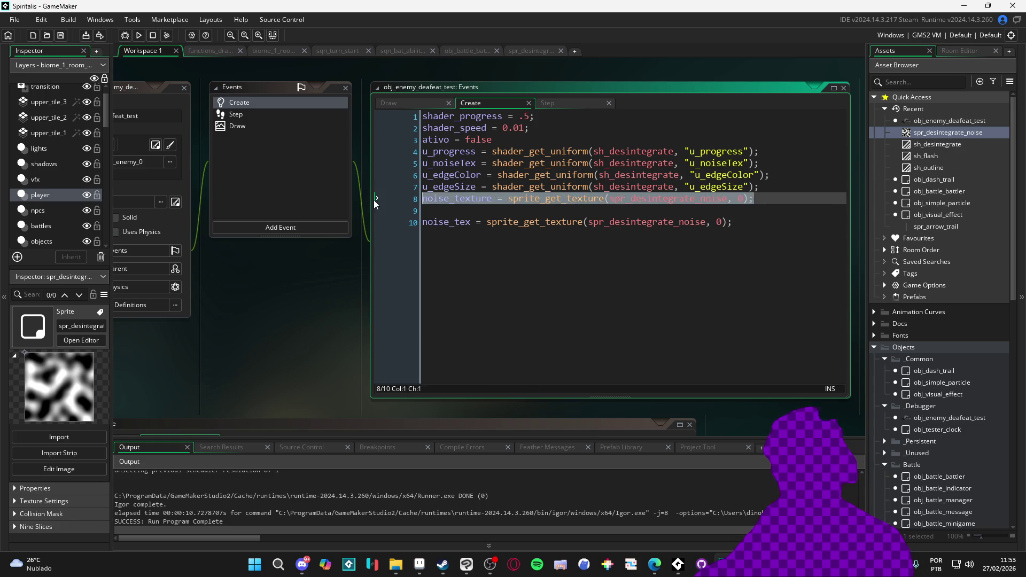
key("Delete")
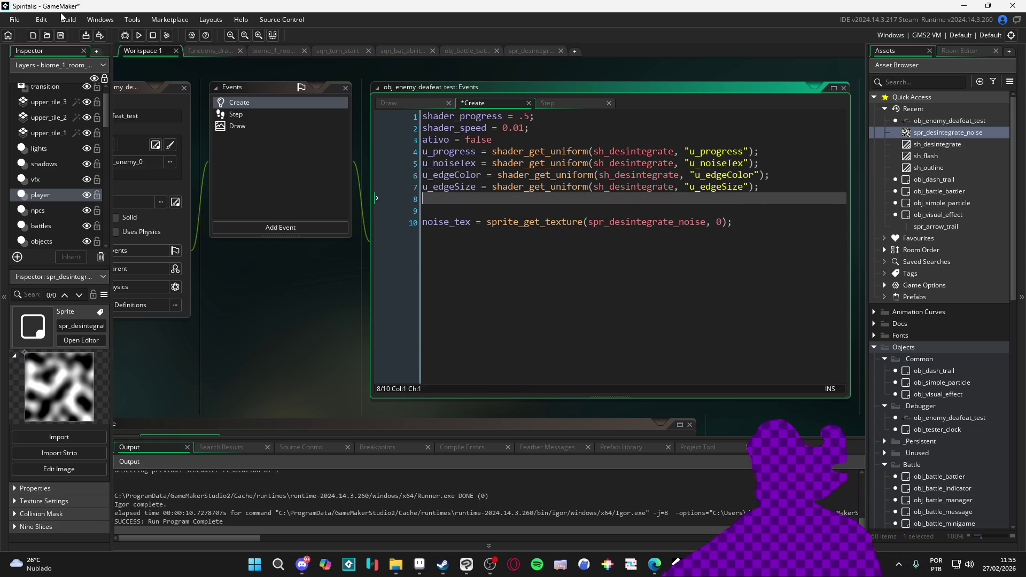
key("Down")
mouse_move(534, 164)
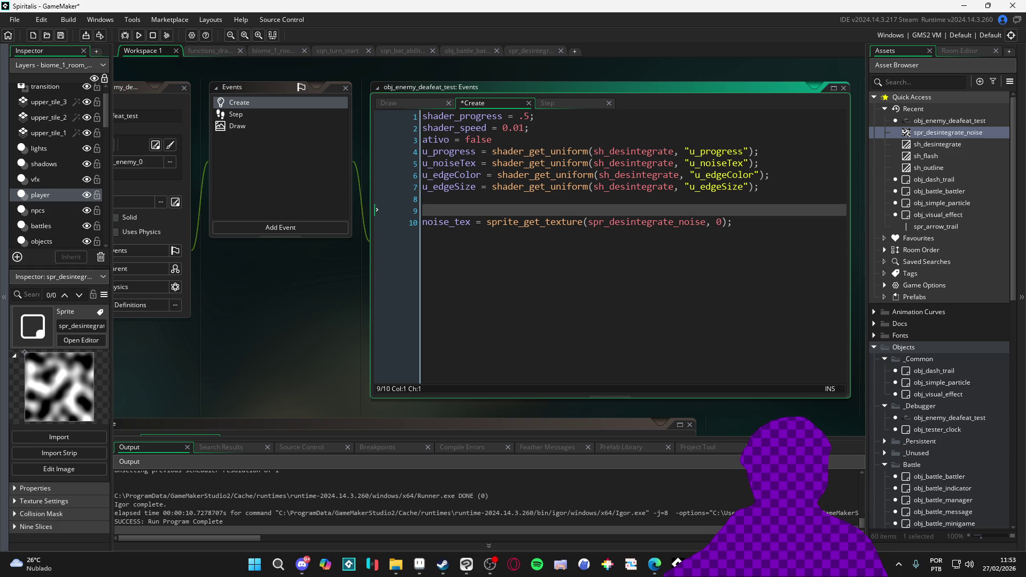
left_click(654, 564)
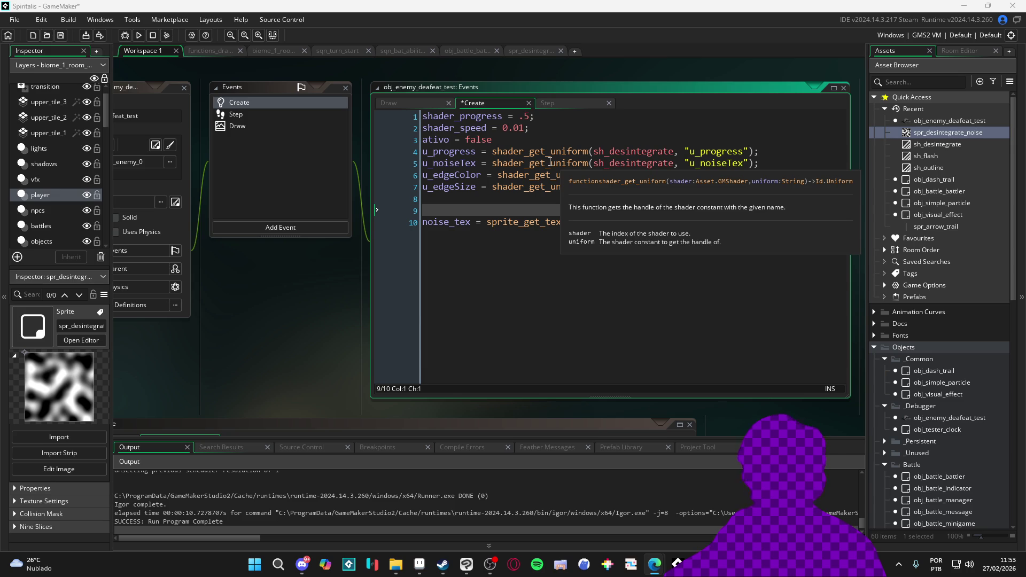
double_click(553, 162)
key("ctrl+v")
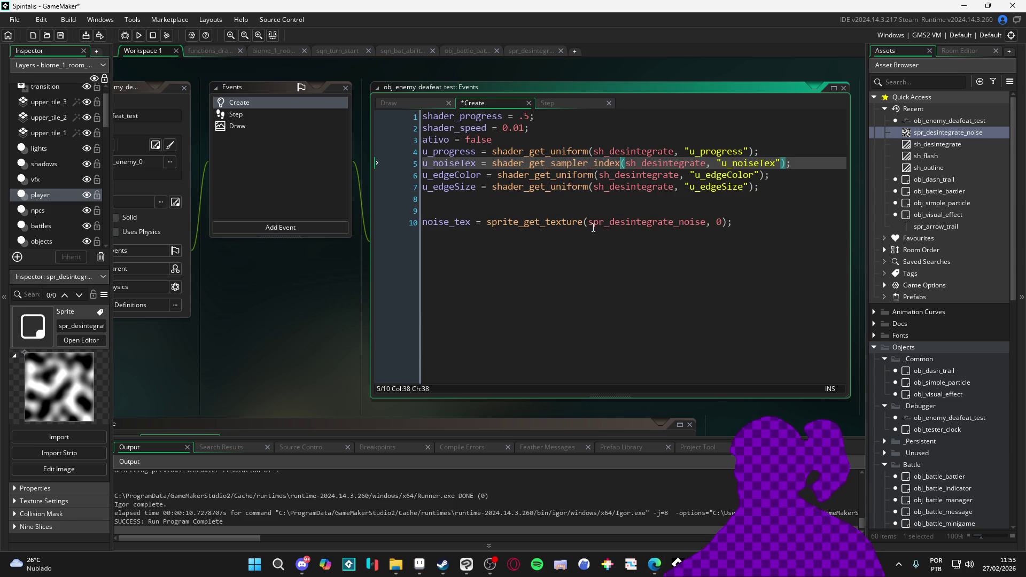
key("F5")
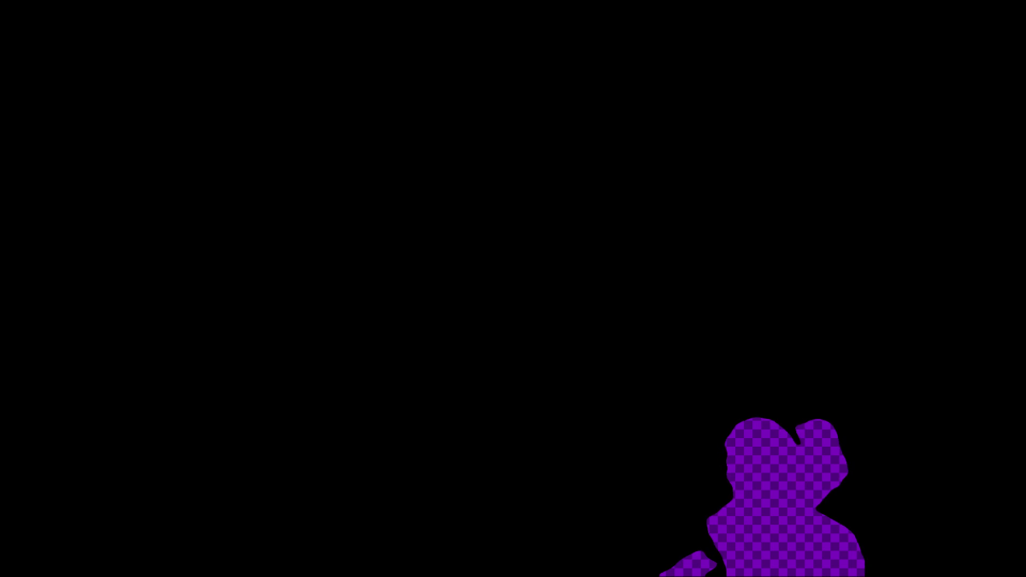
- Rebuild and test-run the game with F5, then come back to the Create event code
key("F5")
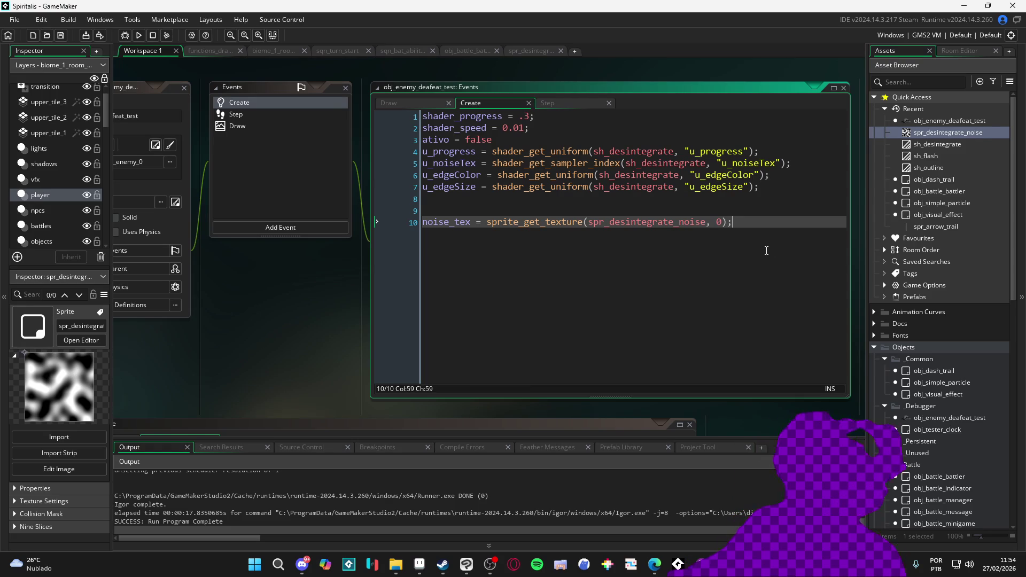
- Append image_speed = 0 to the Create event, then run the game and close it
key("Return")
type("image_")
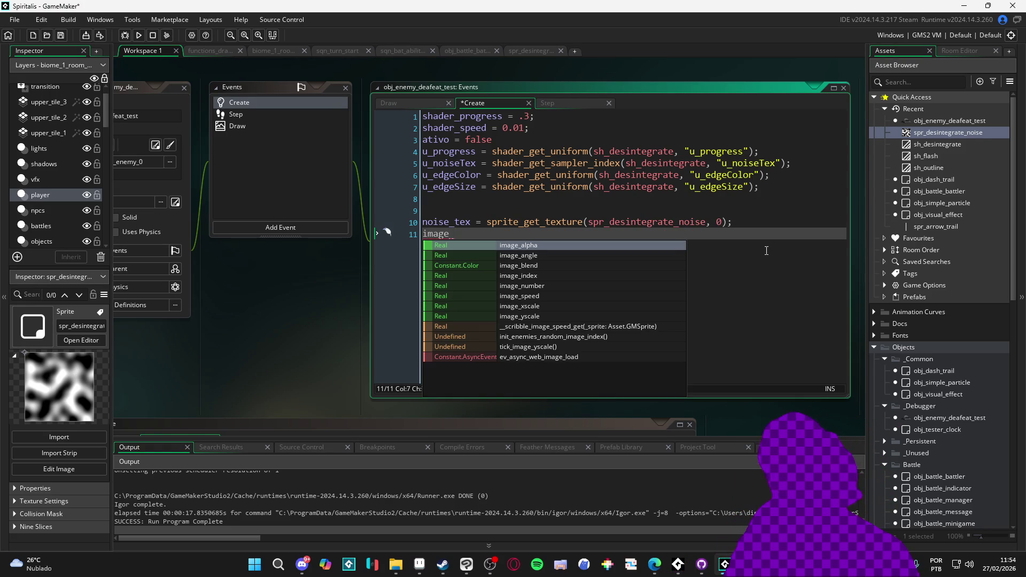
type("s")
key("Return")
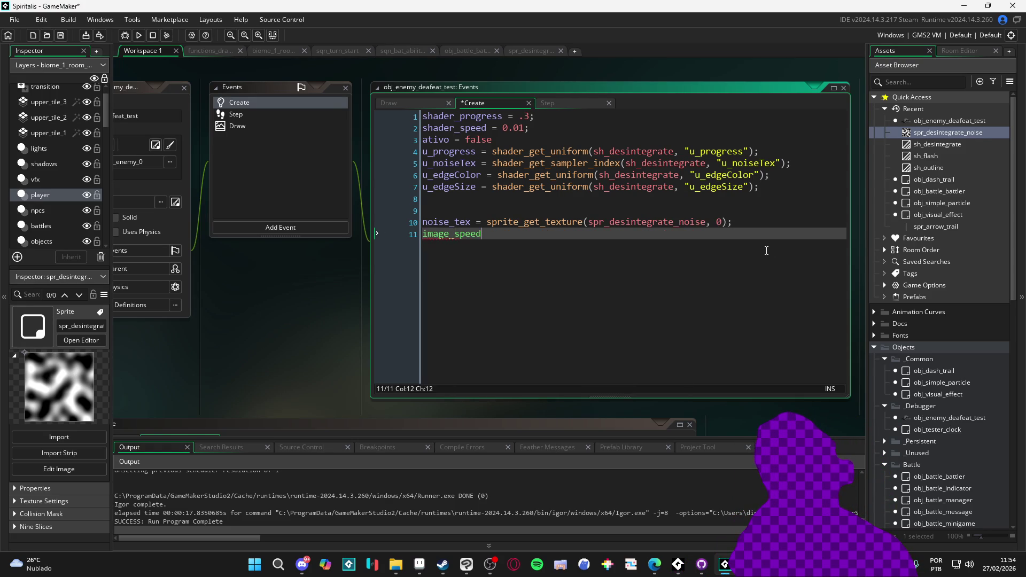
type("0")
key("F5")
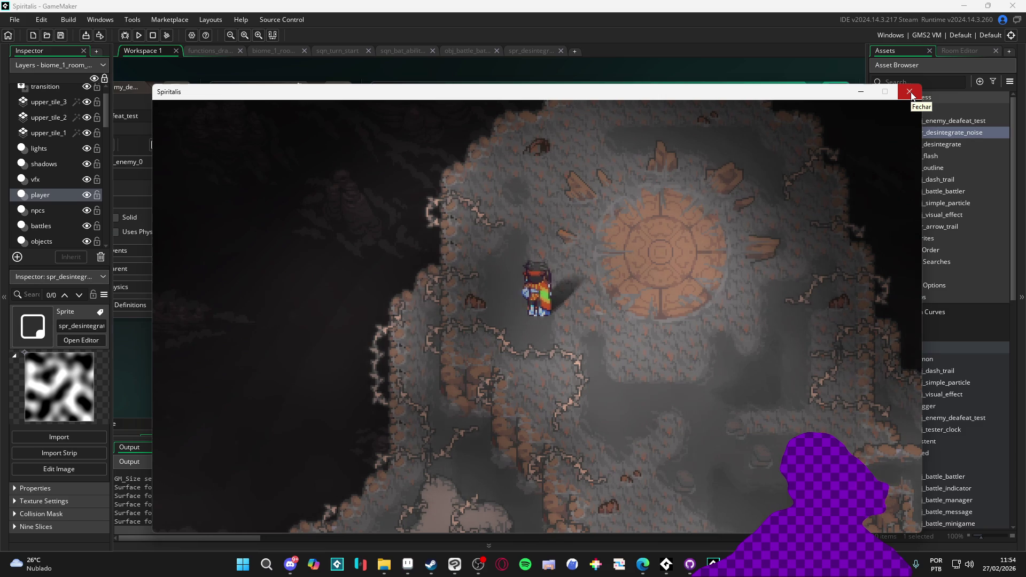
left_click(911, 95)
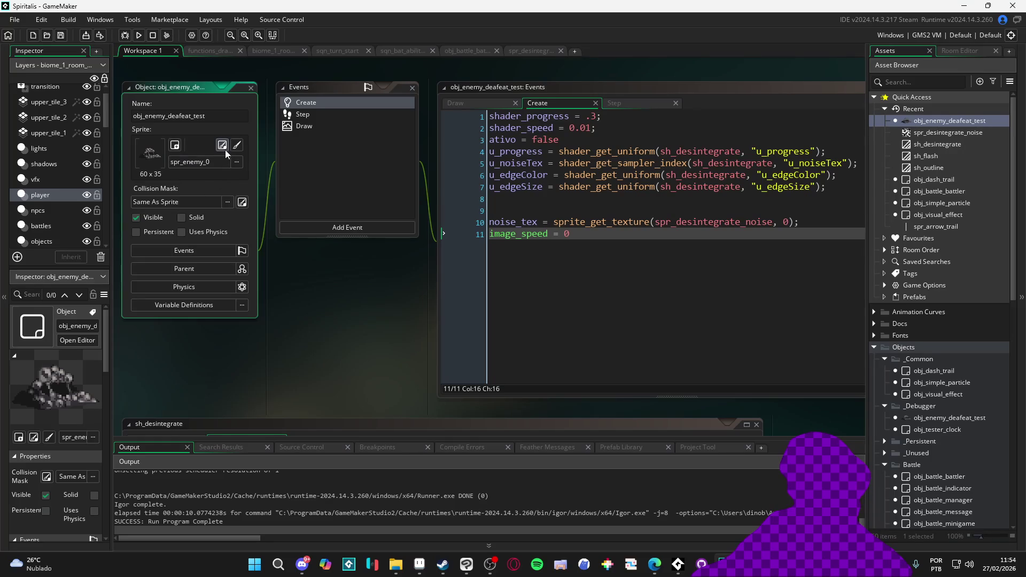
- Enable Separate Texture Page for spr_enemy_0 and rebuild the game
left_click(222, 144)
left_click(163, 184)
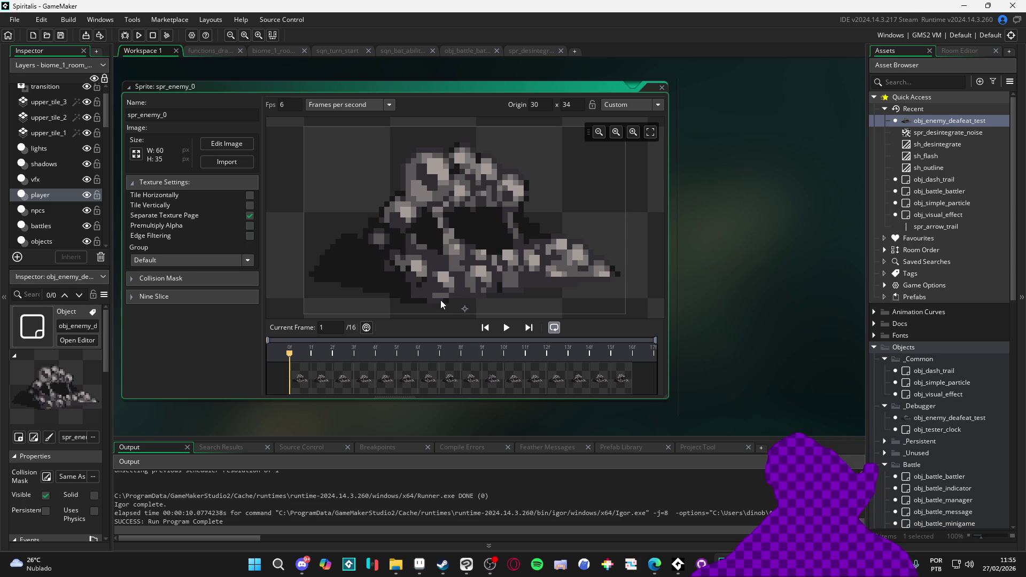
key("F5")
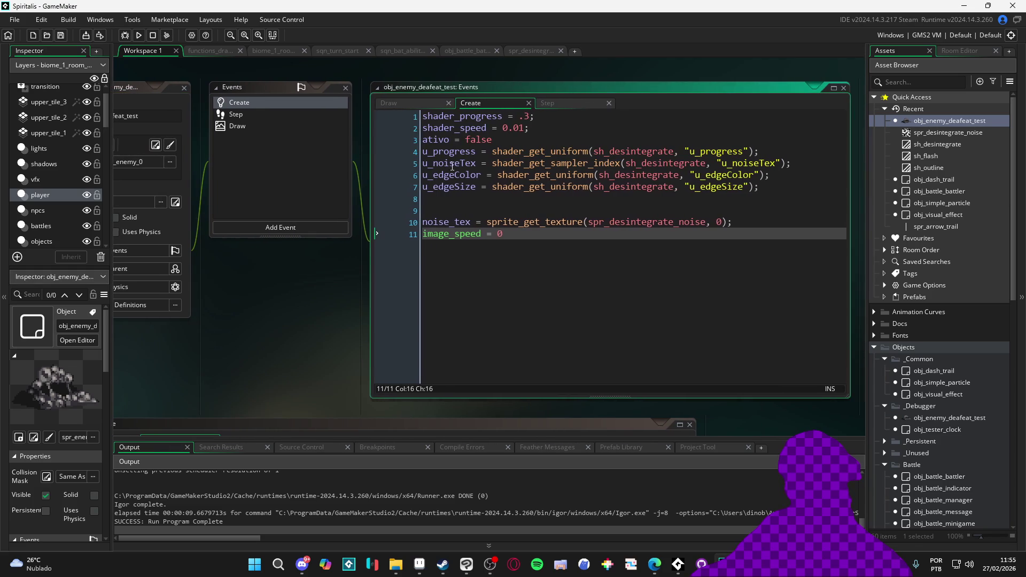
- Change the Draw event's u_edgeSize from 0.1 to 0.2 and save
left_click(289, 114)
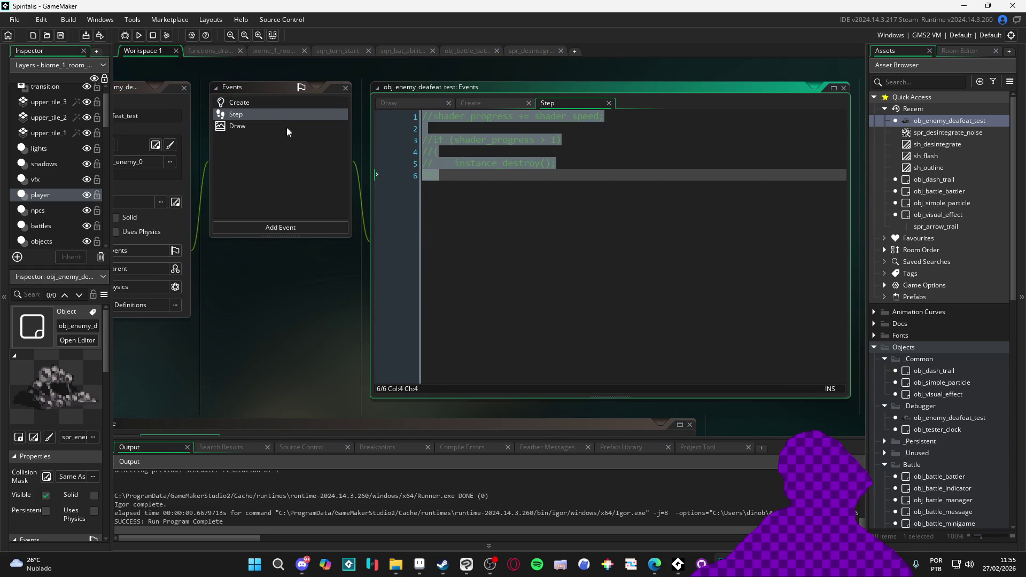
left_click(265, 106)
left_click(258, 126)
left_click(626, 164)
left_click(618, 164)
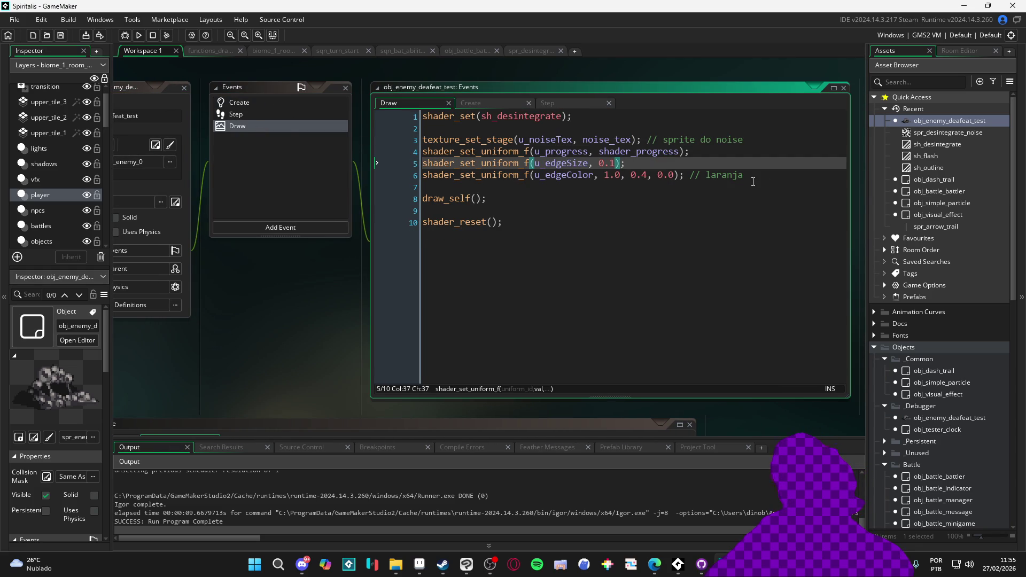
key("BackSpace")
type("2")
key("ctrl+s")
- Uncomment the Step event's progress and destroy code with Ctrl+Shift+K
left_click(273, 106)
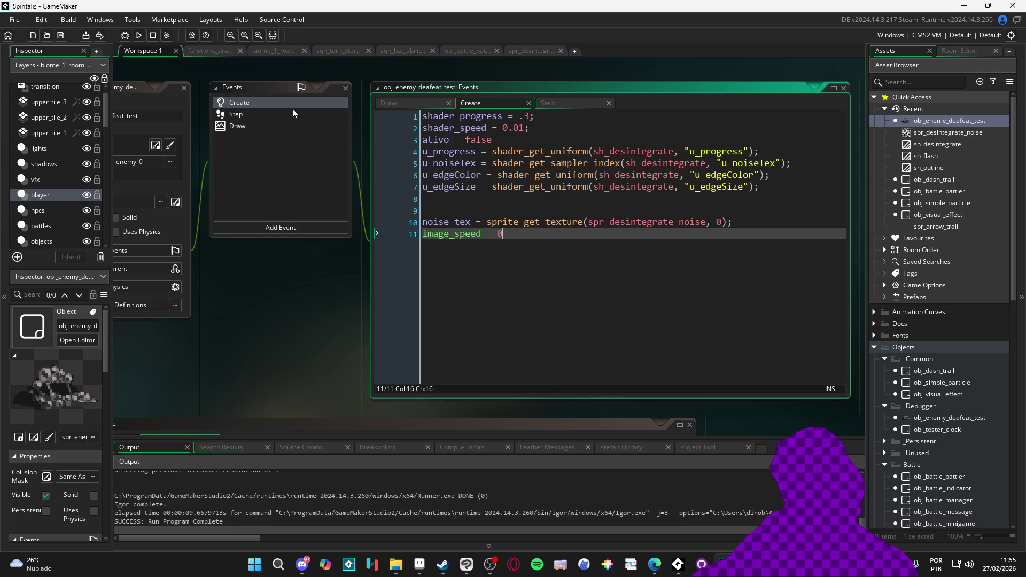
left_click(283, 115)
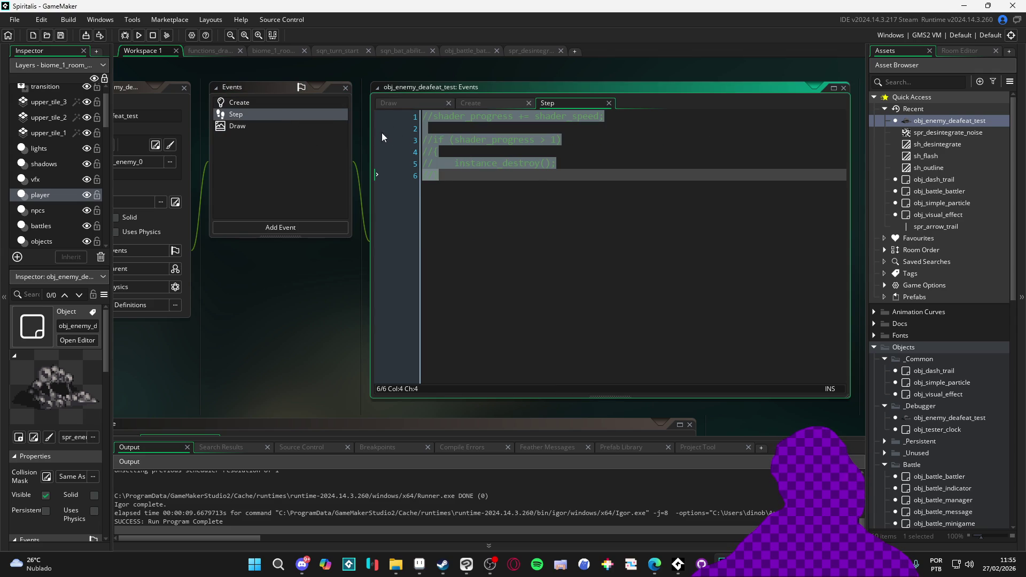
key("ctrl+shift+k")
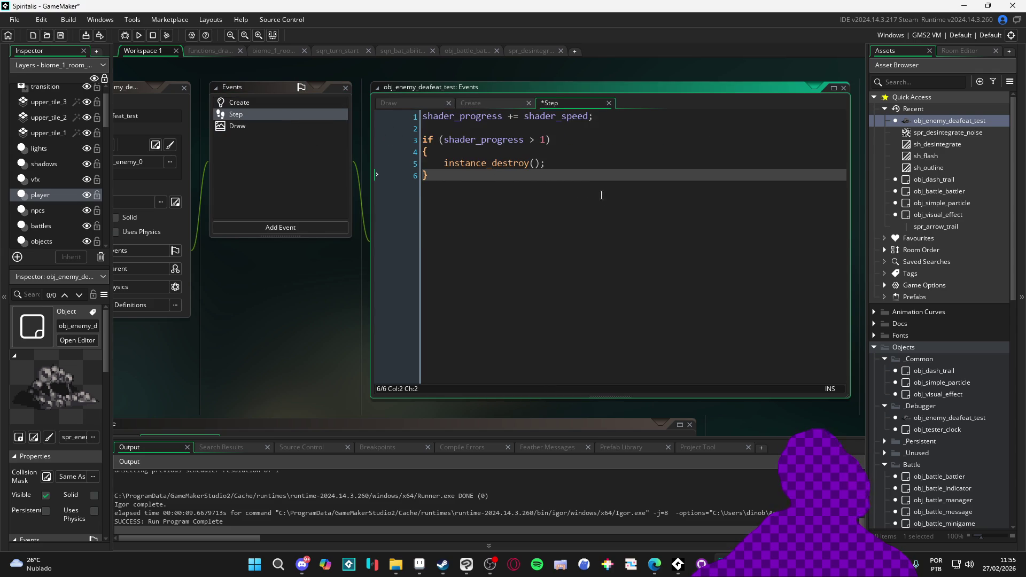
left_click(274, 100)
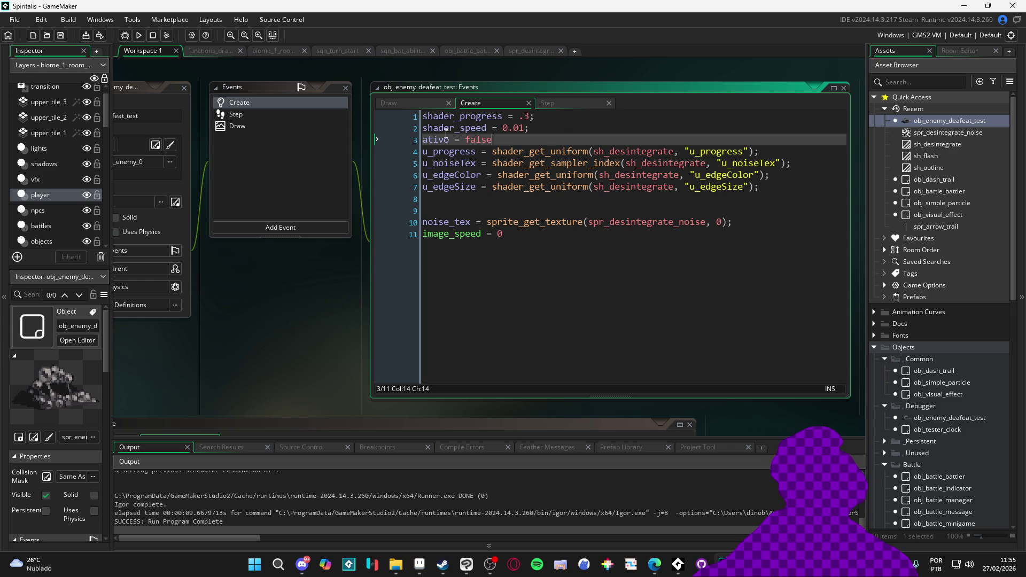
- Add 'ativo = false' and 'if(keyboard_check(vk_space)) ativo = true' at the top of Step
left_click(298, 111)
left_click(541, 127)
key("Up")
key("Return")
key("Up")
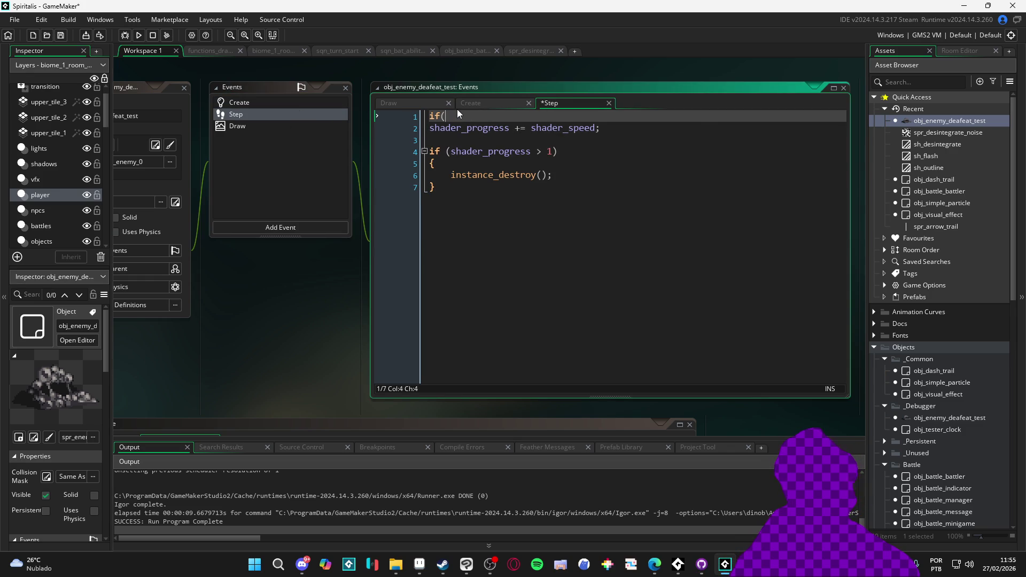
type("keyboar")
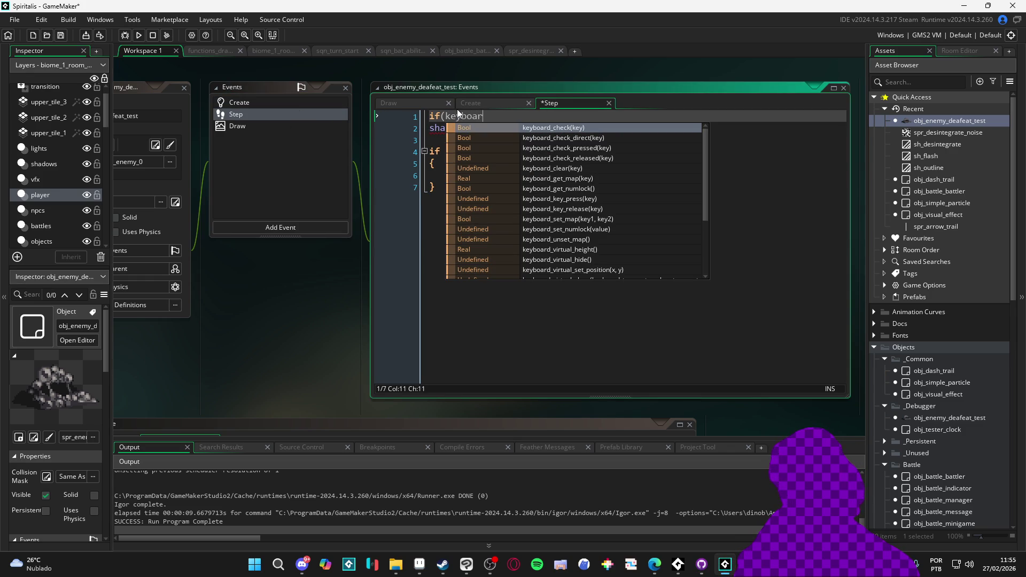
type("d_ch")
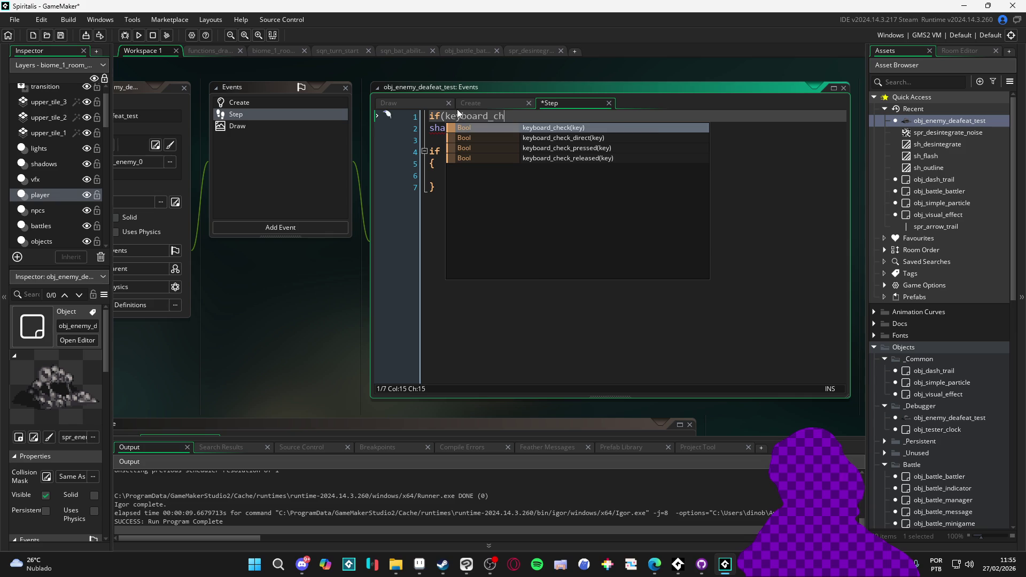
key("Return")
type("vk_space)) ativo = true")
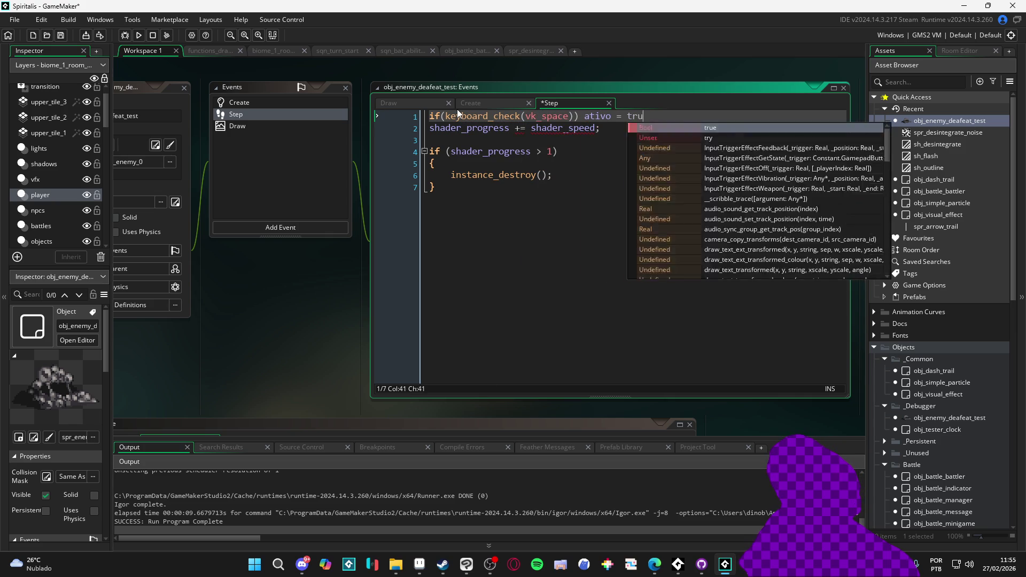
key("Home")
key("Return")
key("Up")
type("ativo")
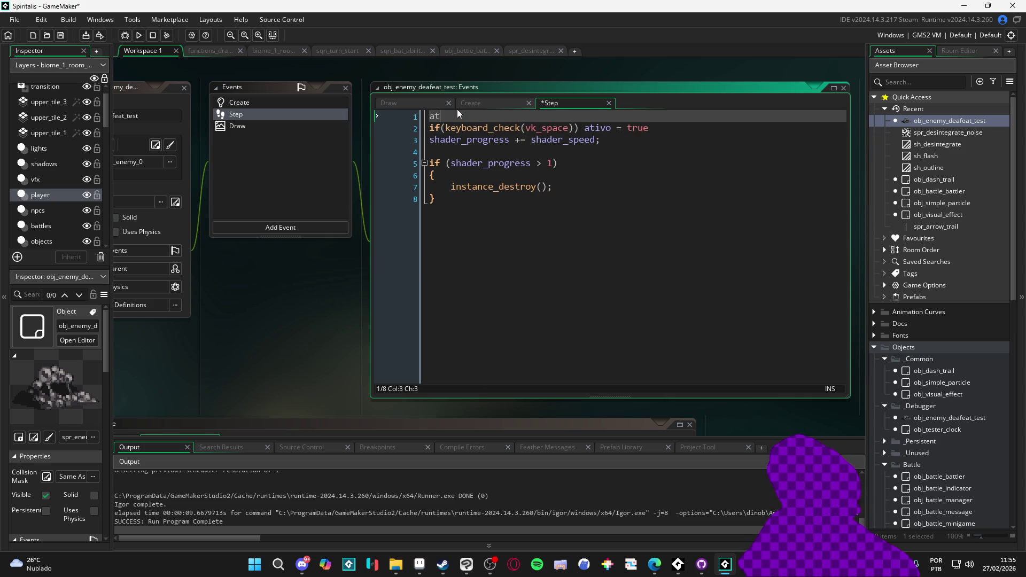
type(" = false")
key("Down")
key("Down")
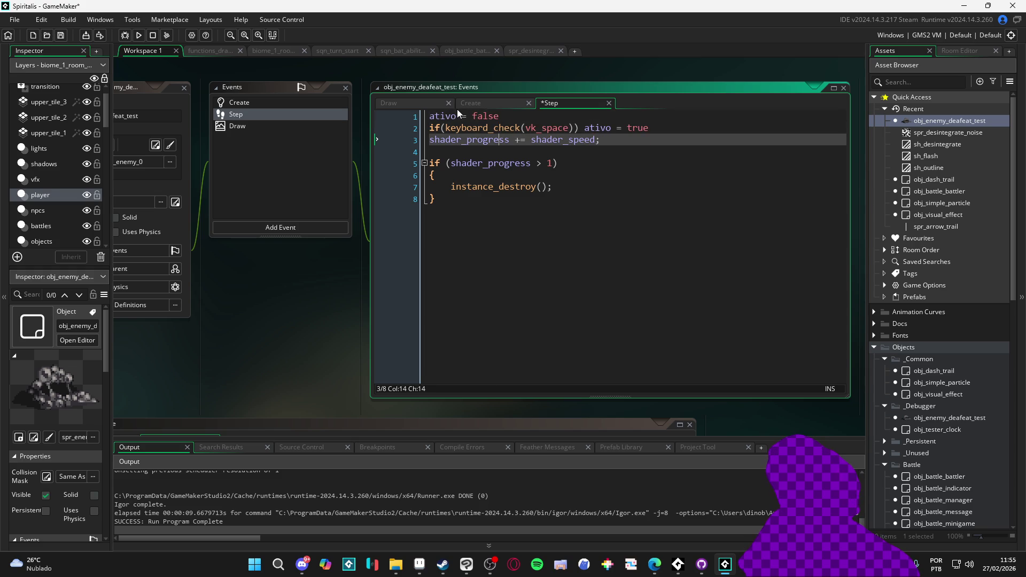
- Open an if(ativo){ block and move the shader_progress increment into it
left_click(531, 166)
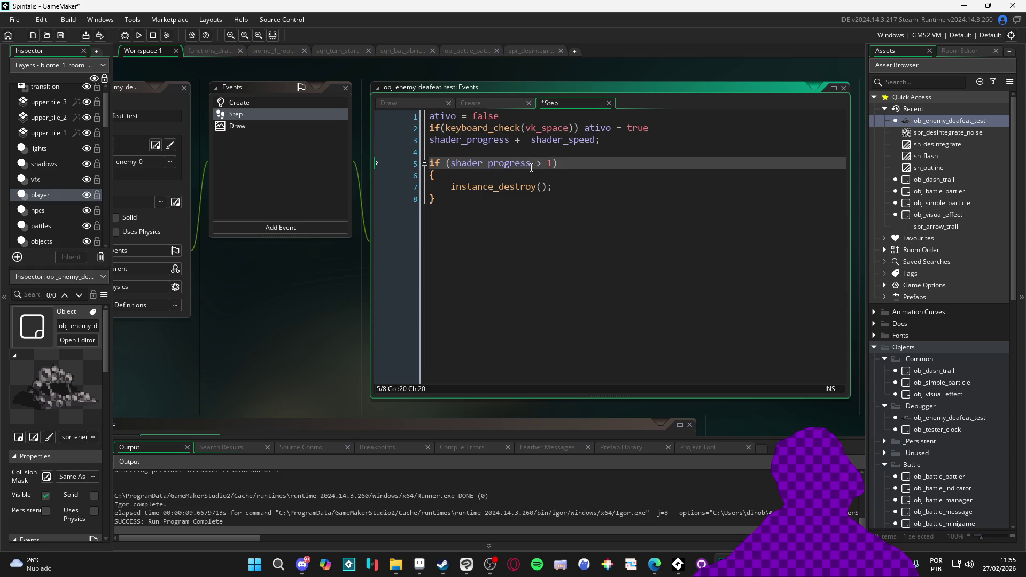
key("Home")
key("Return")
key("Up")
type("if(")
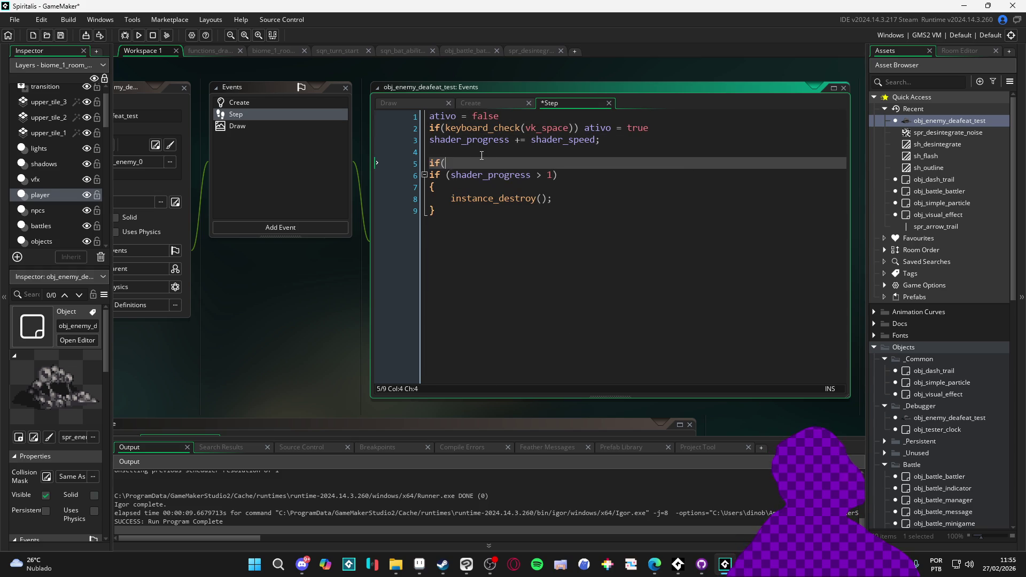
type("ativo){")
key("Return")
key("Return")
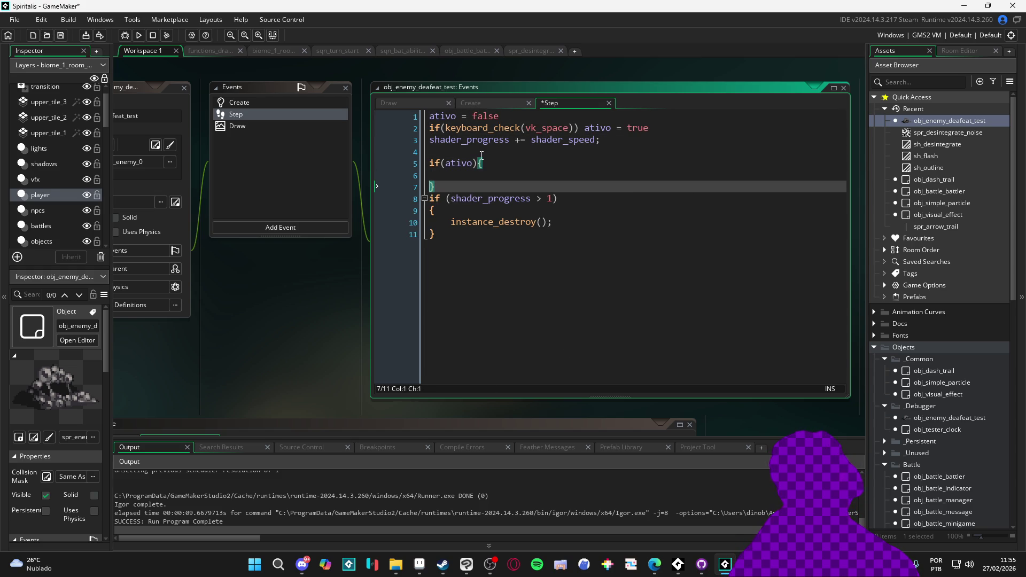
left_click_drag(600, 140, 368, 151)
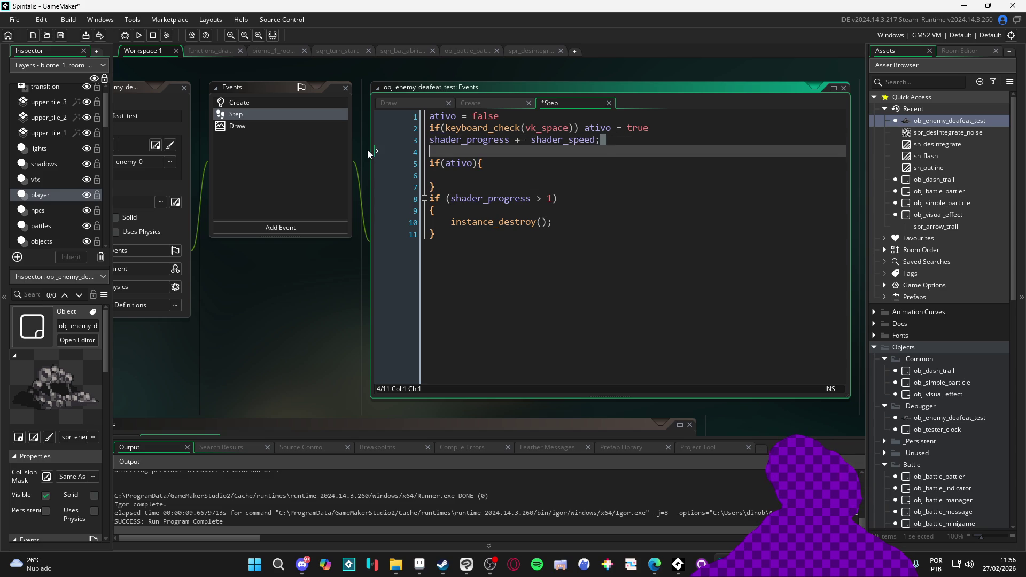
key("ctrl+x")
left_click(454, 176)
key("ctrl+v")
- Move the progress check block inside the if(ativo) block and save
key("Down")
key("Down")
key("Down")
key("shift+Down")
key("shift+Down")
key("shift+End")
key("Delete")
left_click(652, 175)
key("ctrl+z")
left_click(474, 231)
key("shift+Up")
key("shift+Up")
key("shift+Up")
key("shift+Home")
key("ctrl+x")
left_click(644, 176)
key("Return")
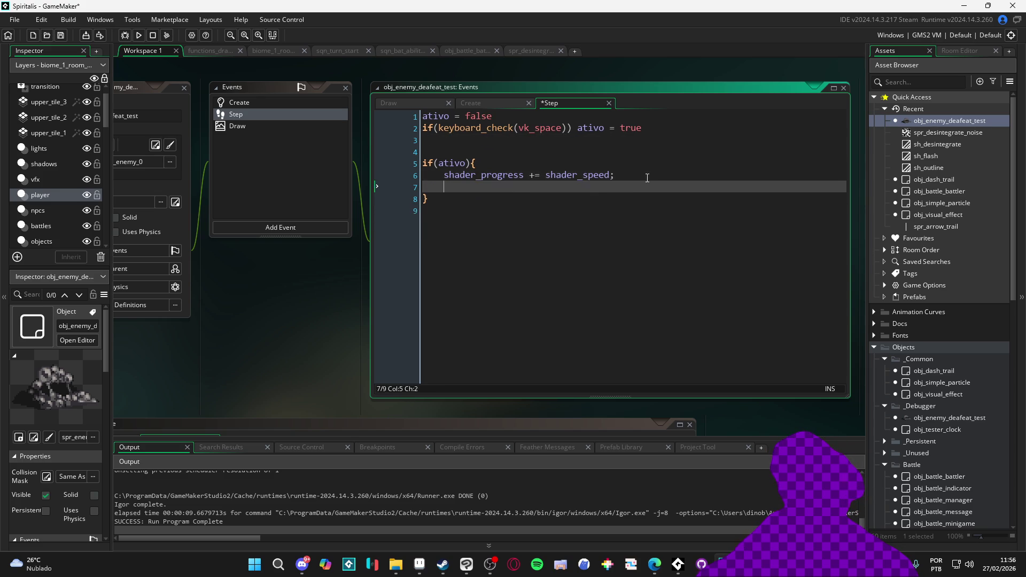
key("ctrl+v")
key("ctrl+s")
- Fix the indentation of the nested progress check and save the Step code
left_click(422, 186, "shift")
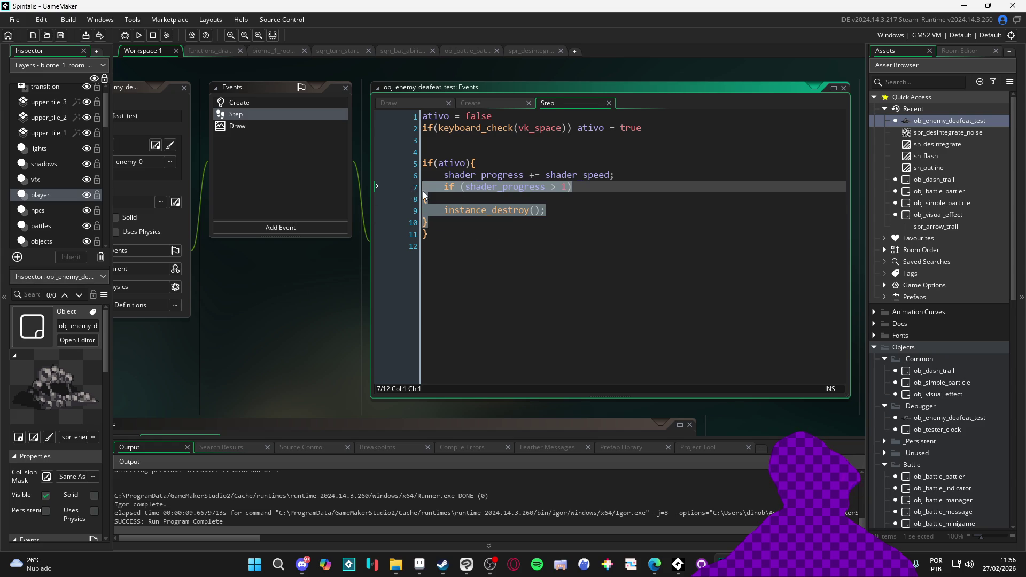
key("Tab")
left_click(566, 210)
left_click(466, 187)
key("shift+Tab")
key("Return")
left_click(495, 250)
key("ctrl+s")
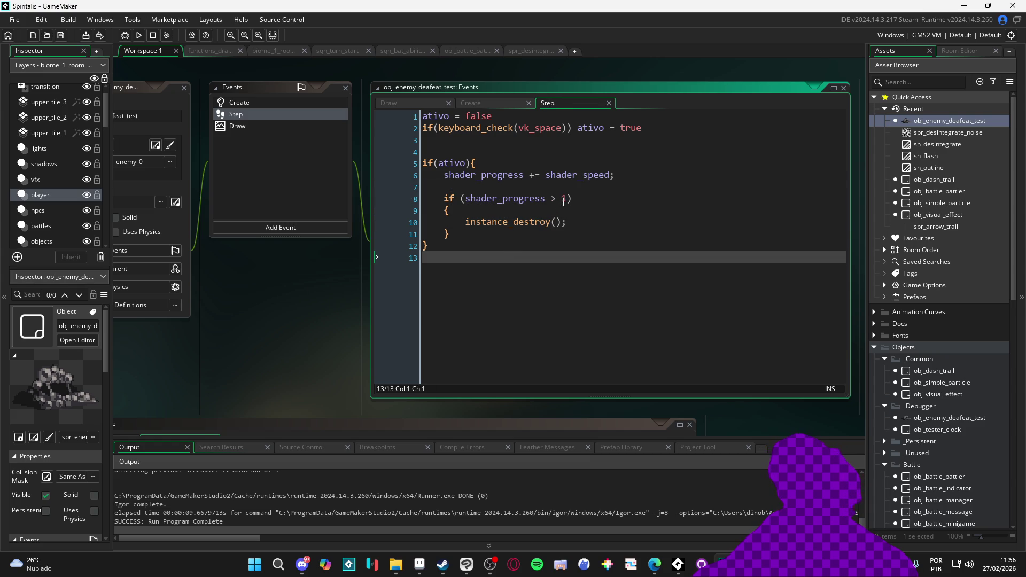
- Replace instance_destroy() with shader_progress = 0 and save
double_click(564, 198)
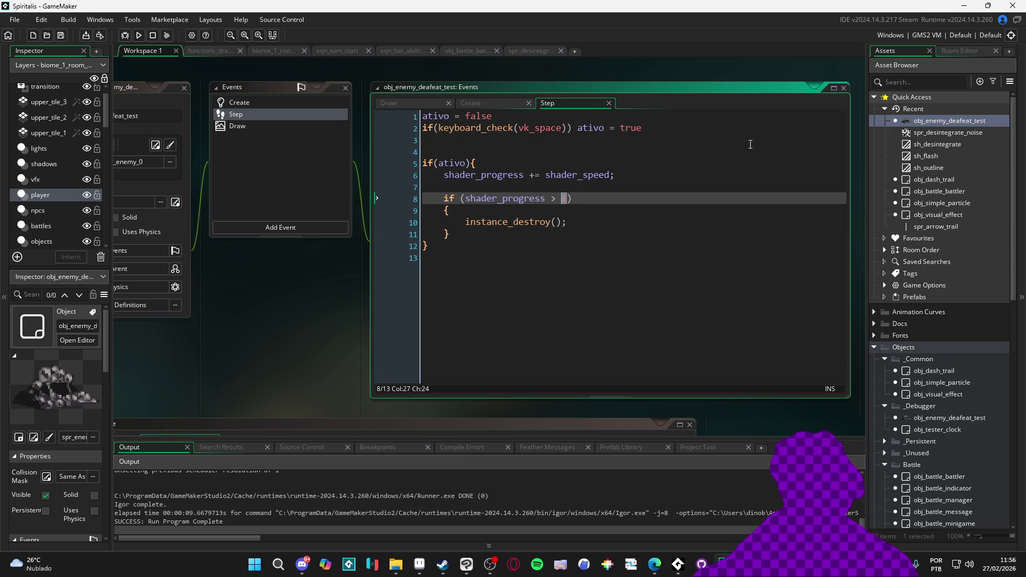
double_click(527, 199)
key("ctrl+c")
left_click_drag(575, 222, 472, 220)
key("ctrl+v")
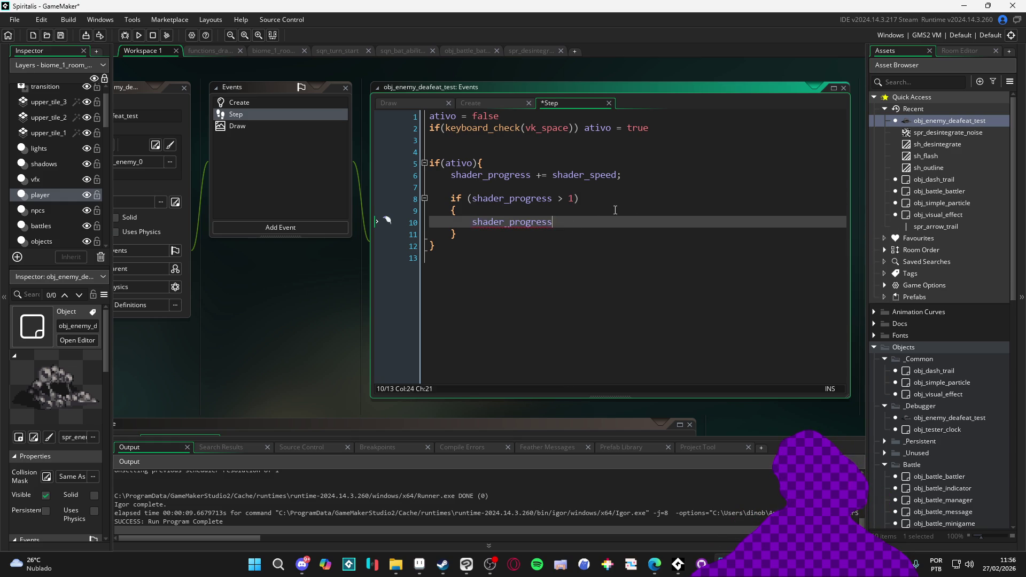
type("= 0")
key("ctrl+s")
- Test-run the game to watch the enemy dissolve with orange edges, then return to Create
left_click(264, 114)
left_click(258, 102)
left_click(248, 126)
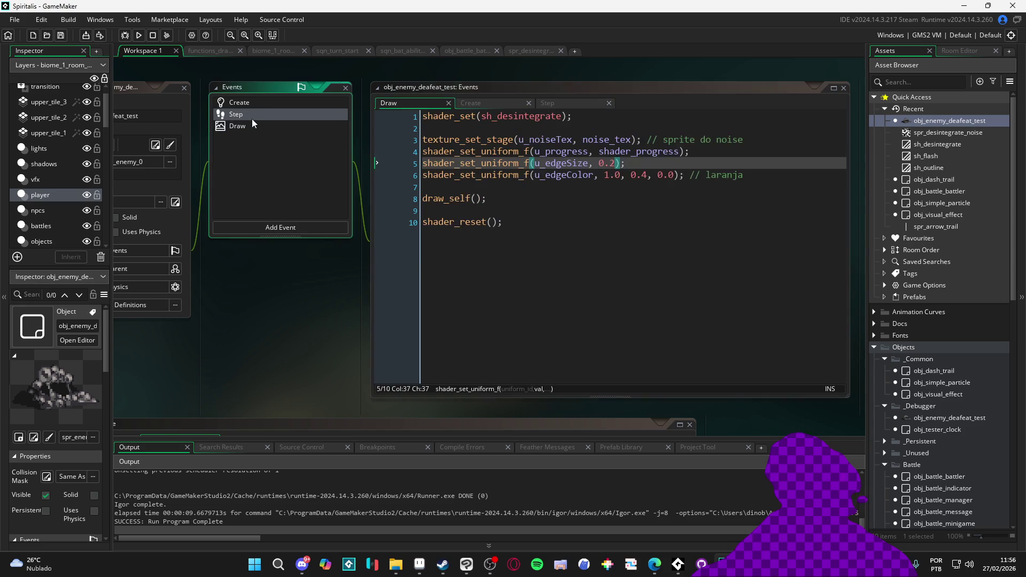
left_click(641, 178)
key("F5")
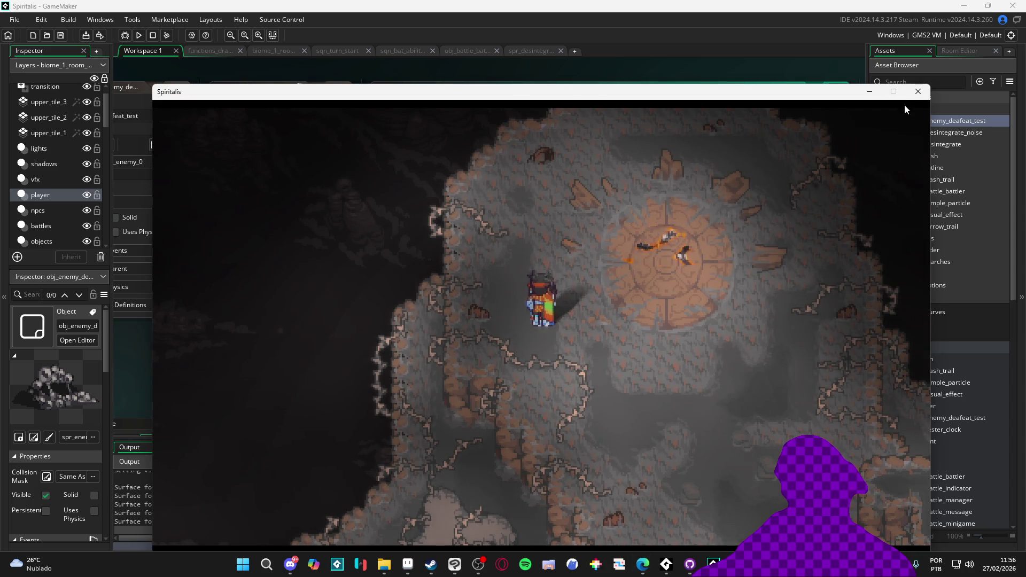
left_click(918, 91)
left_click(263, 104)
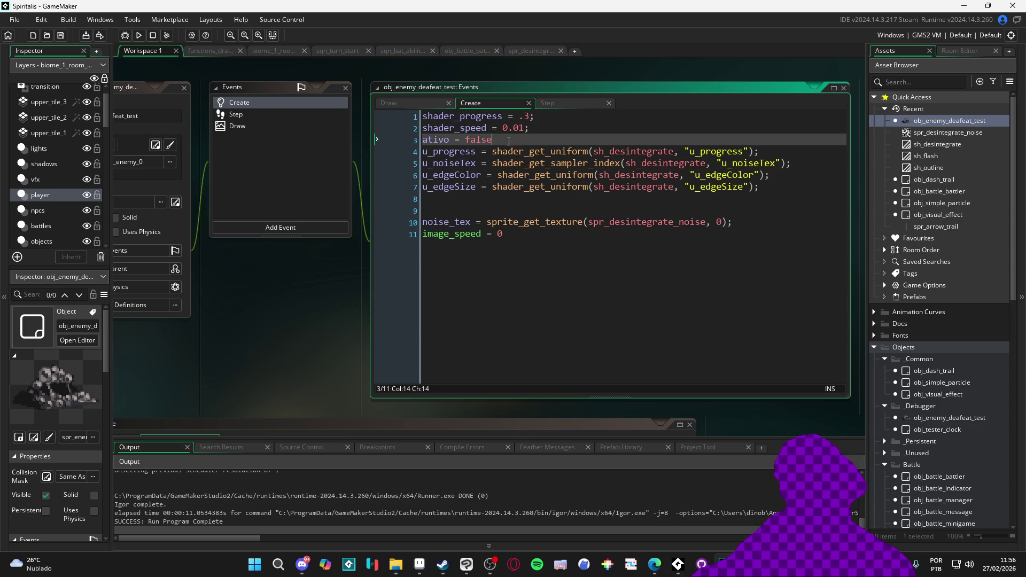
- Change the starting shader_progress from .3 to 0, then run and close the game
left_click(530, 118)
key("BackSpace")
key("BackSpace")
type("0")
key("F5")
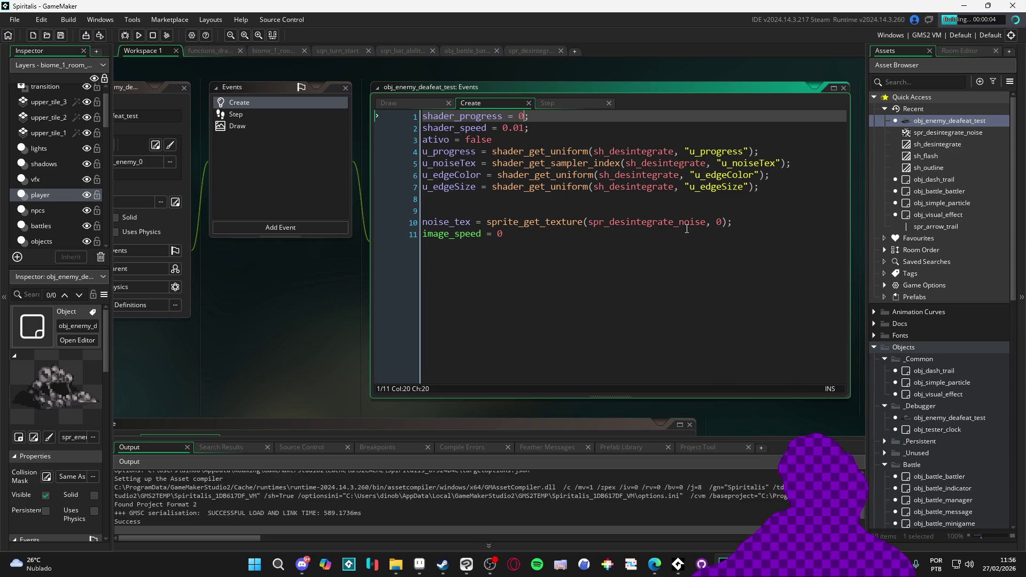
mouse_move(682, 225)
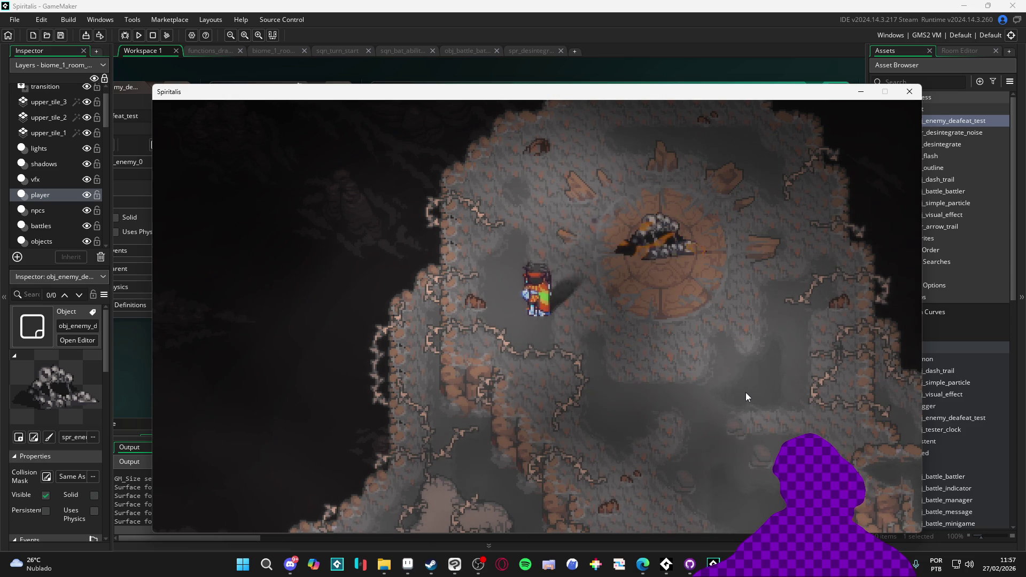
left_click(911, 95)
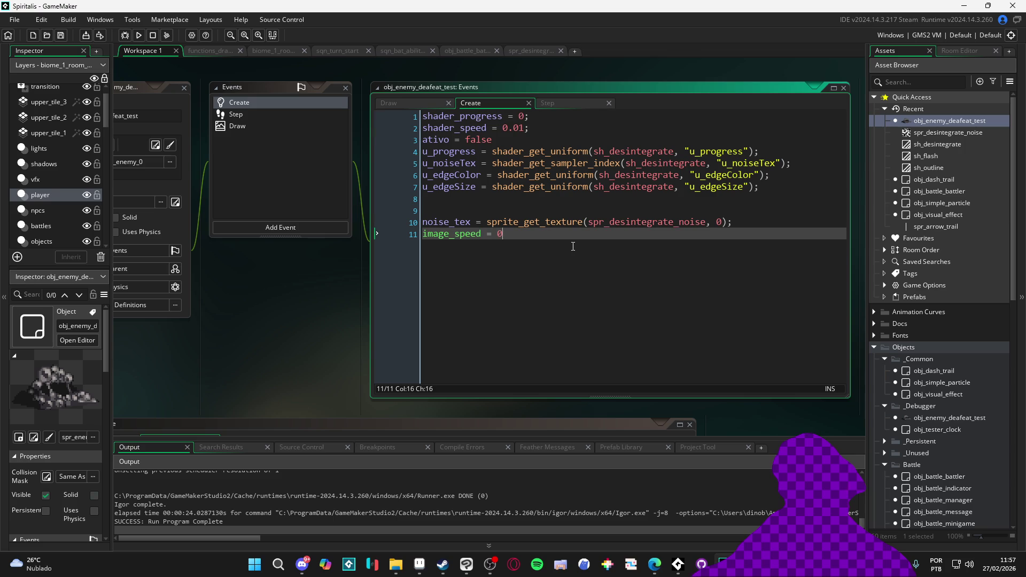
- Start a 'var _color = make_colour_rgb()' line below the edge size line in Draw
left_click(244, 115)
left_click(260, 122)
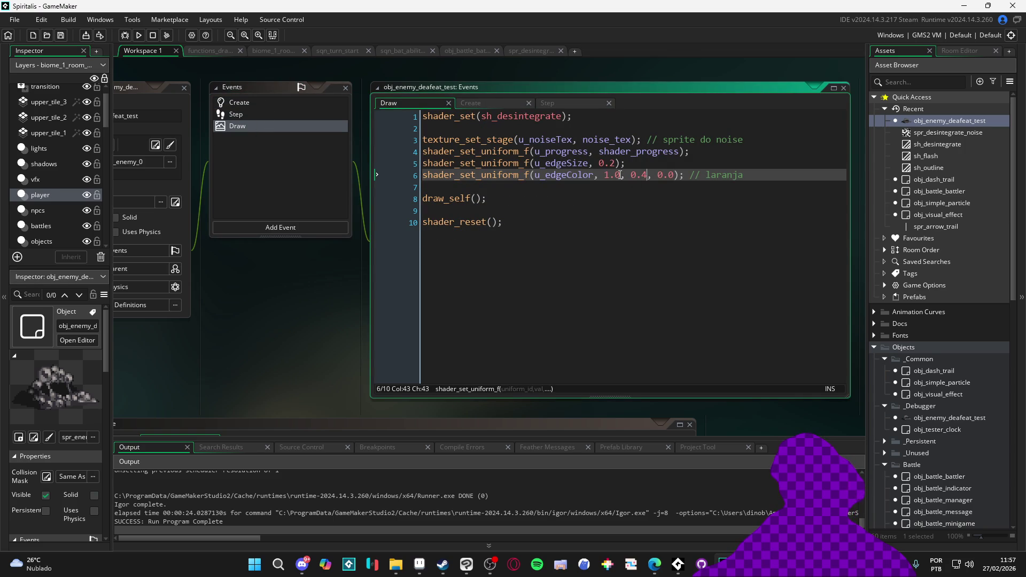
left_click(646, 166)
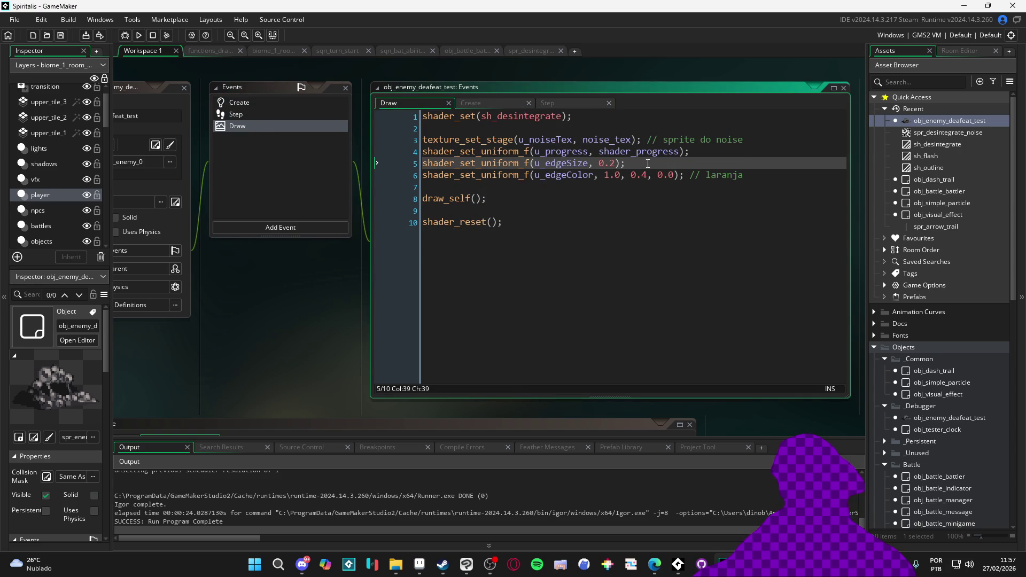
key("Return")
type("colo")
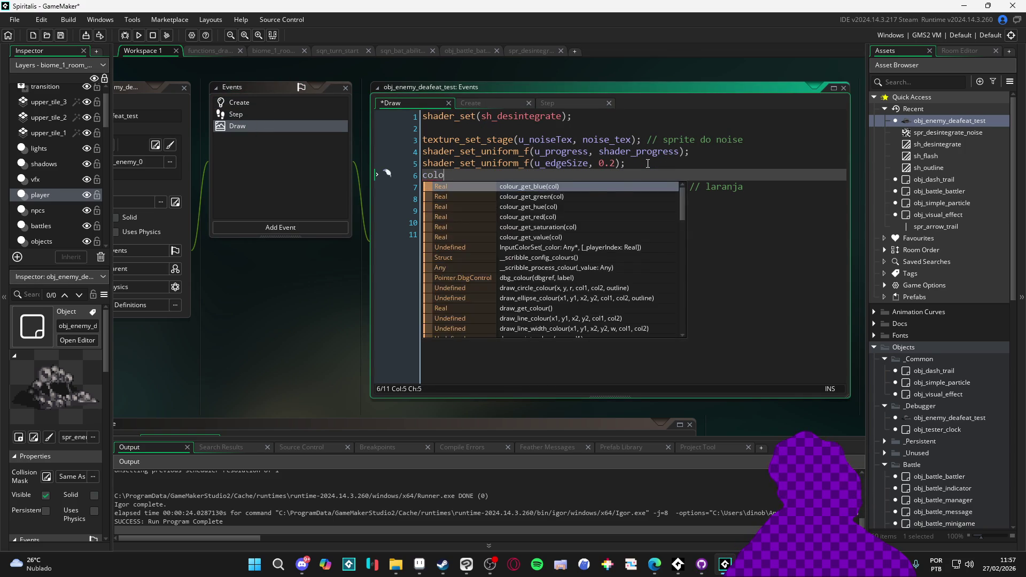
type("r")
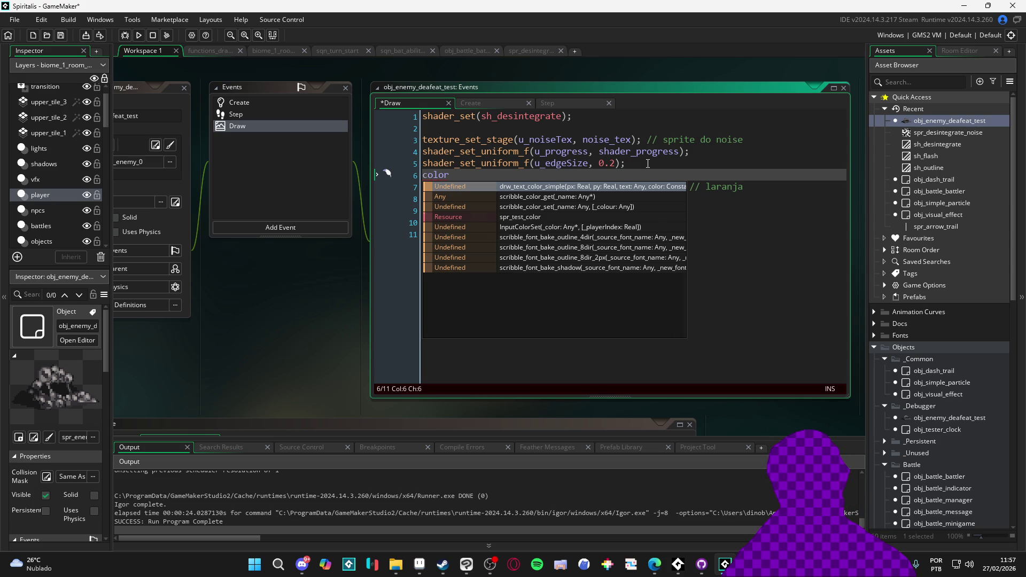
key("BackSpace")
key("BackSpace")
key("BackSpace")
type("make_co")
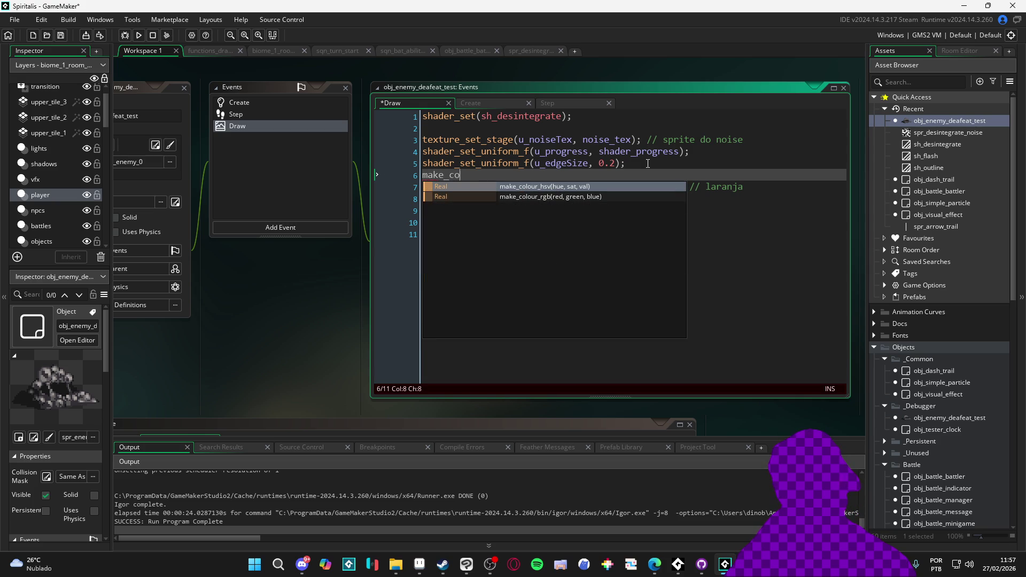
key("Down")
key("Return")
key("Home")
type("var _color =")
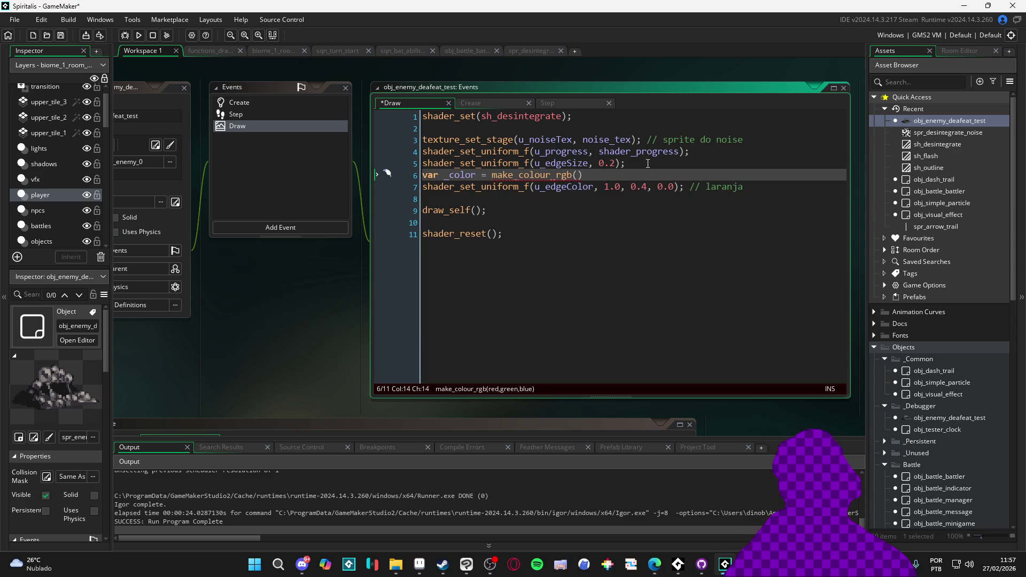
- Swap the call for draw_get_colour, then clear the line's text, leaving it blank
left_click(576, 175)
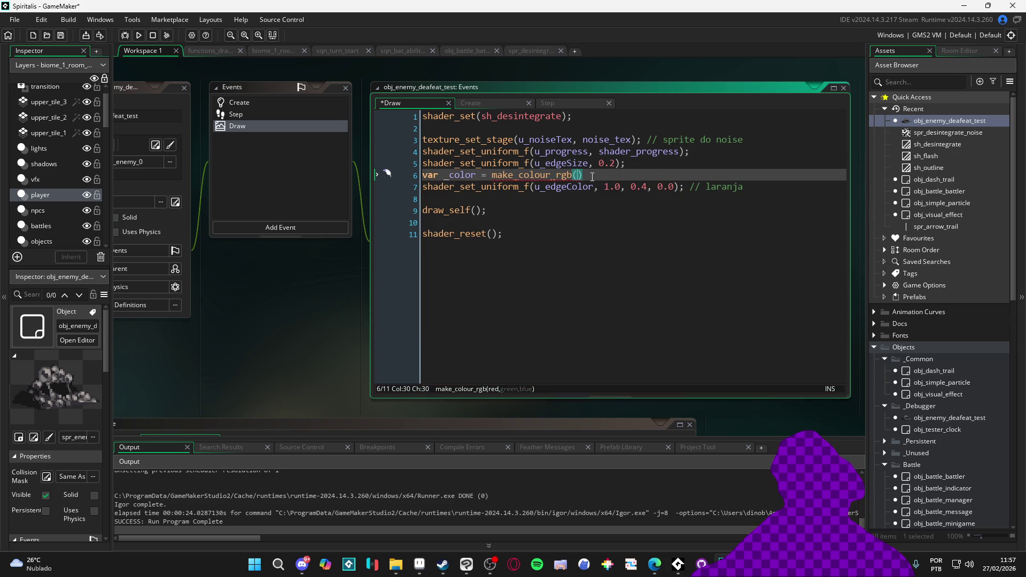
left_click_drag(589, 176, 495, 177)
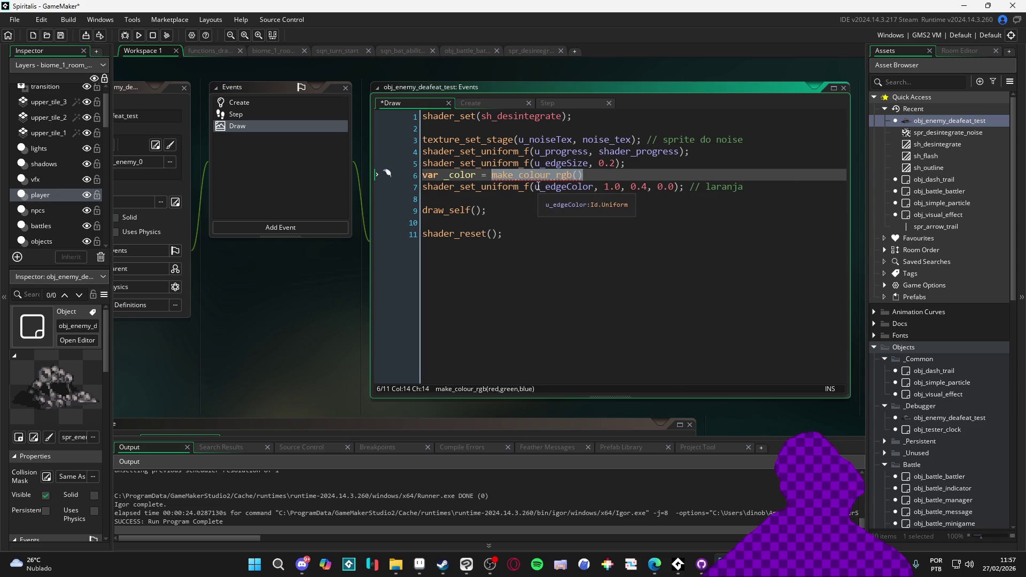
type("color_")
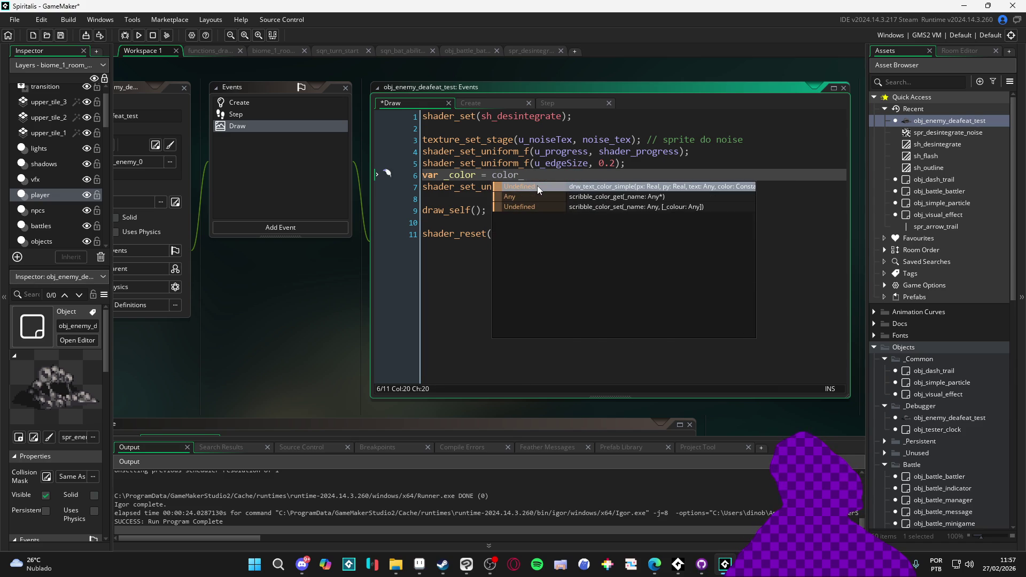
key("BackSpace")
key("BackSpace")
key("BackSpace")
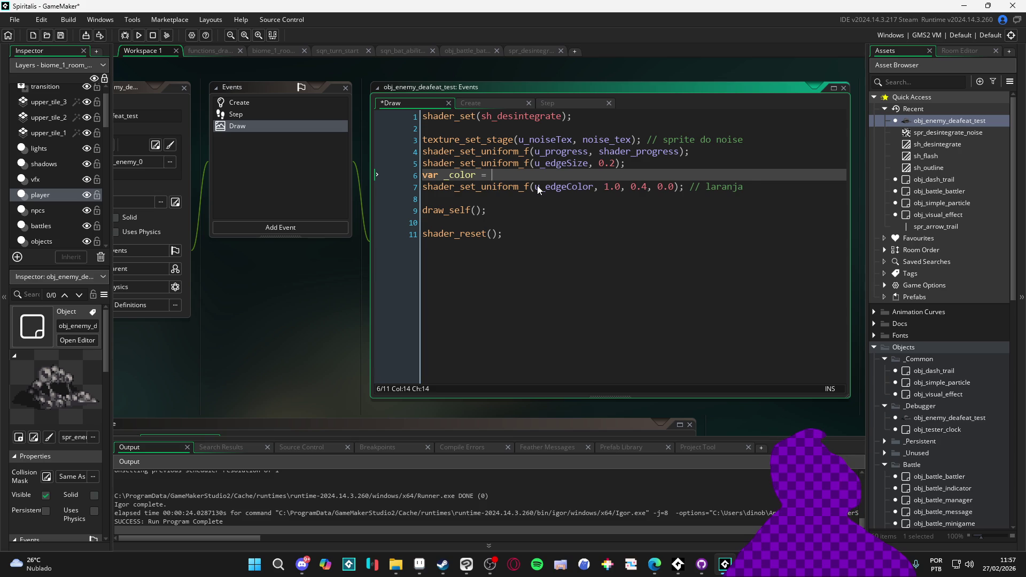
type("get_col")
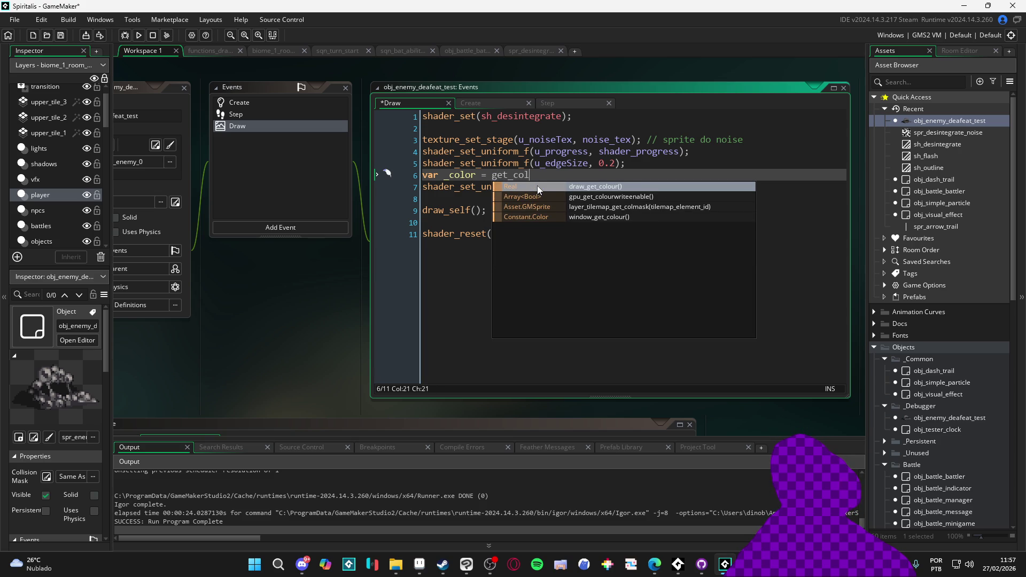
key("Return")
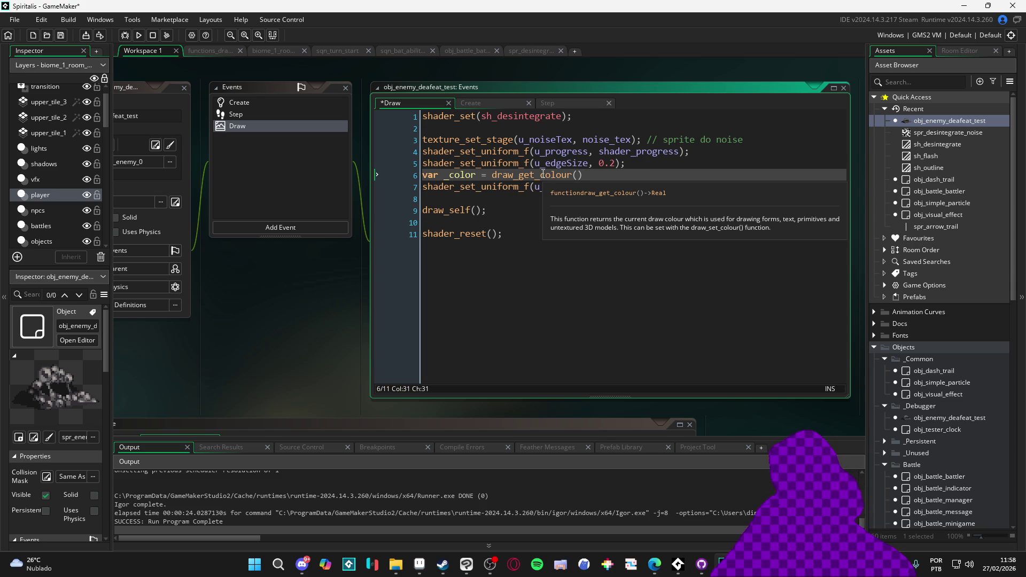
left_click(423, 186)
key("Up")
key("shift+End")
key("Delete")
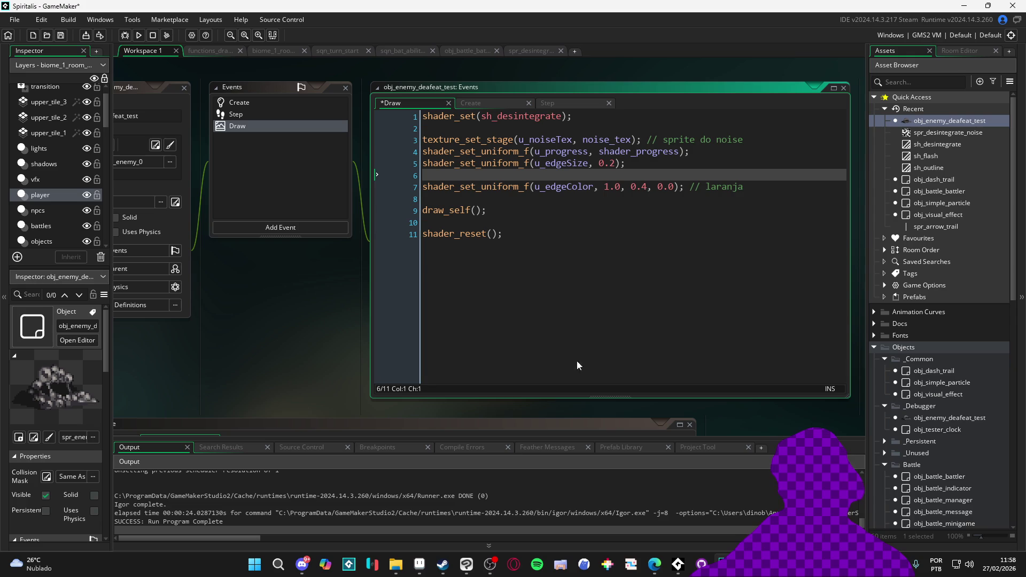
- In Aseprite, cycle the foreground colour editor through Gray, Mask, HSV and RGB modes
left_click(419, 564)
left_click(43, 506)
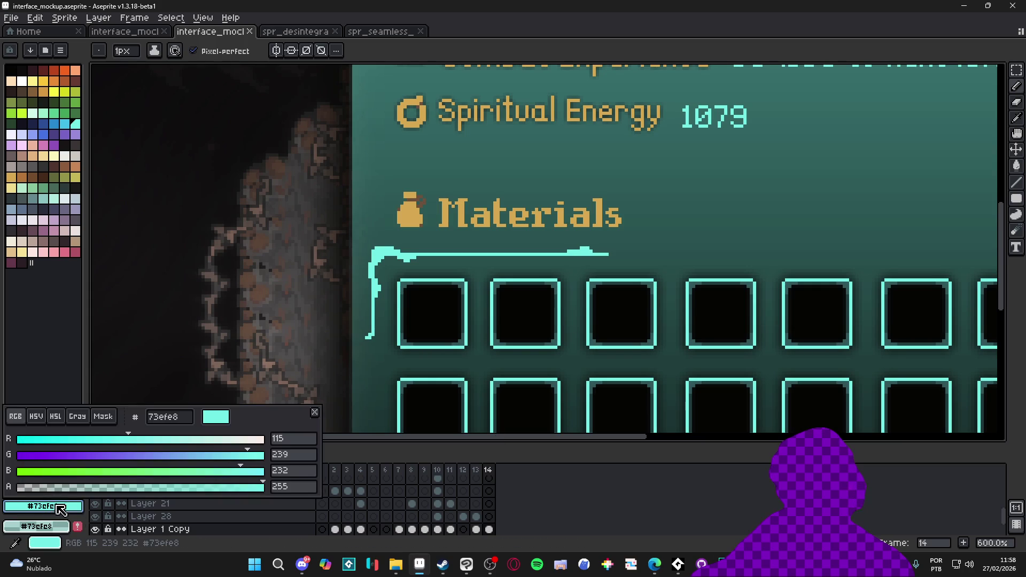
left_click(132, 401)
left_click(63, 507)
left_click(81, 416)
left_click(56, 416)
left_click(104, 416)
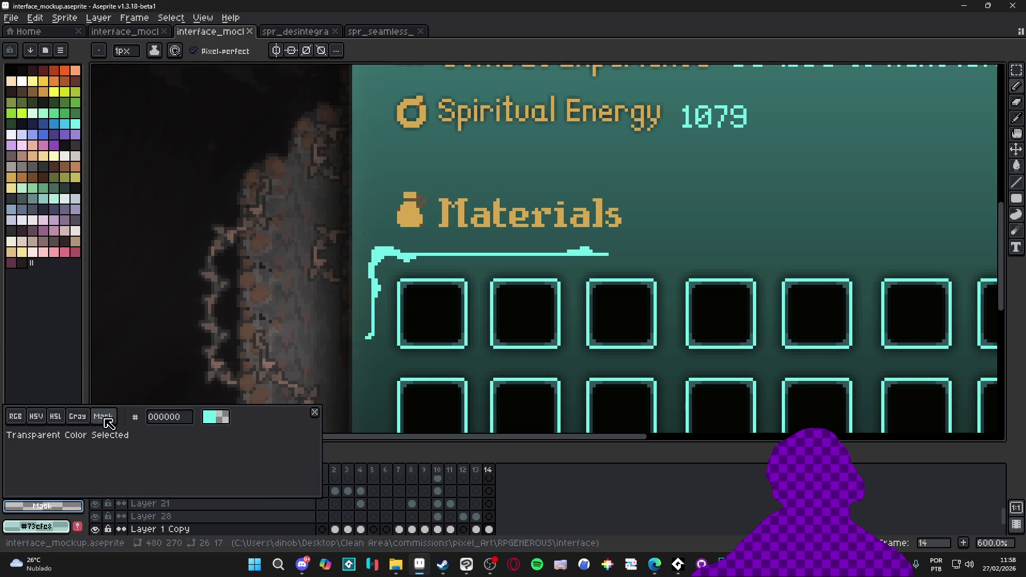
left_click(77, 417)
left_click(36, 416)
left_click(15, 416)
left_click(36, 417)
- Eyedrop the cyan 73efe8 line as the foreground colour, then switch to another window
key("Escape")
left_click(393, 250, "alt")
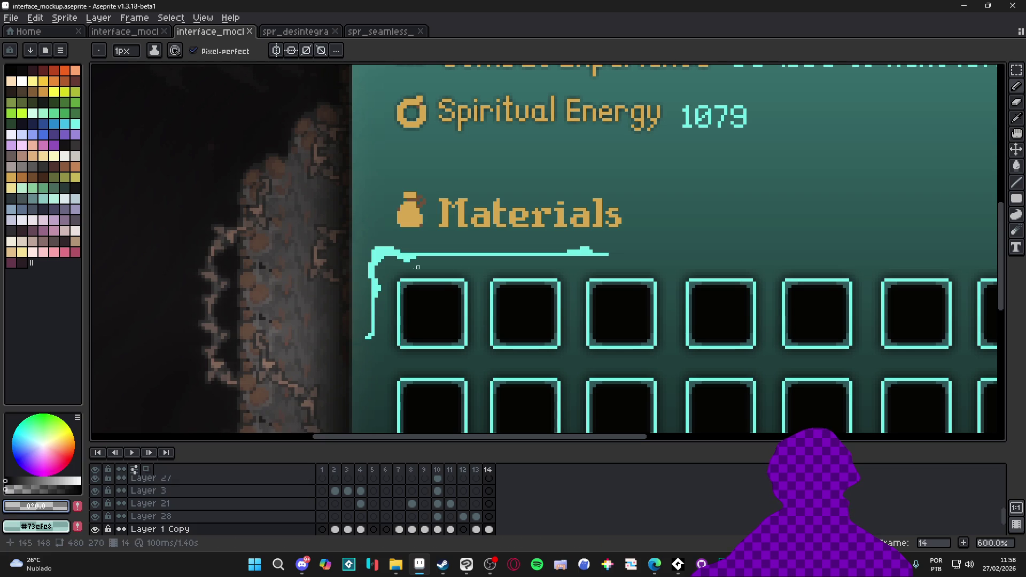
left_click(59, 506)
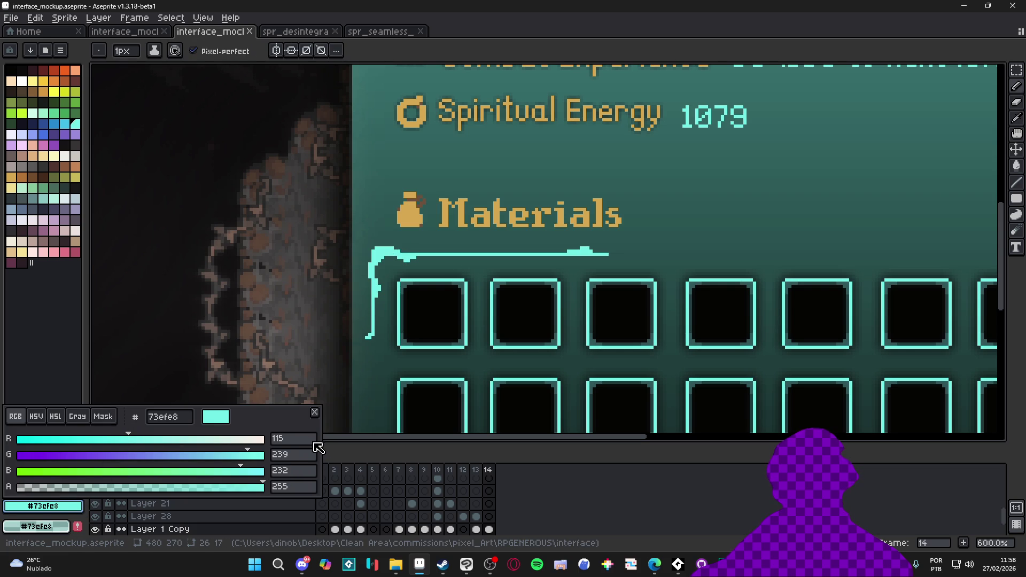
key("Escape")
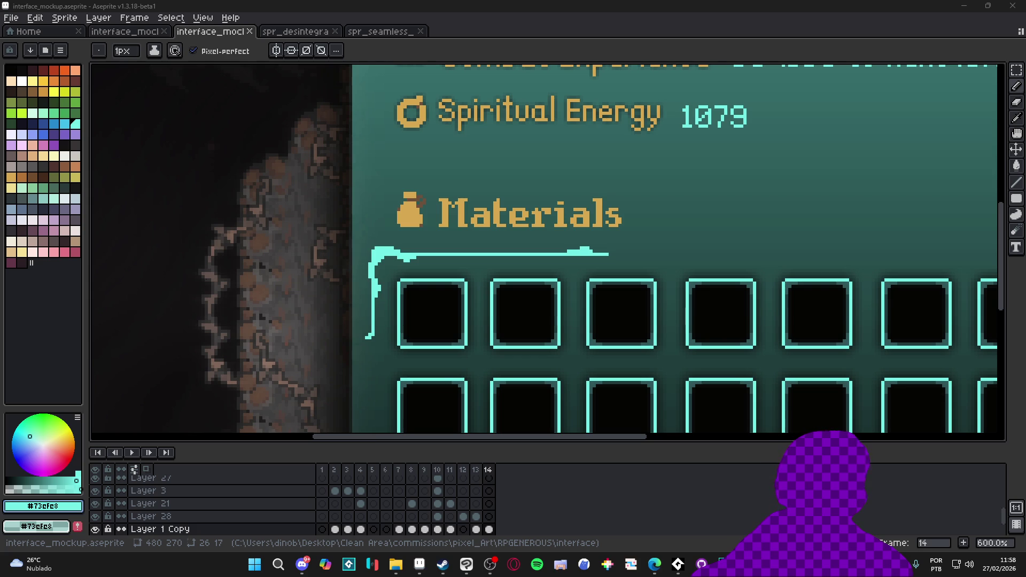
key("alt+Tab")
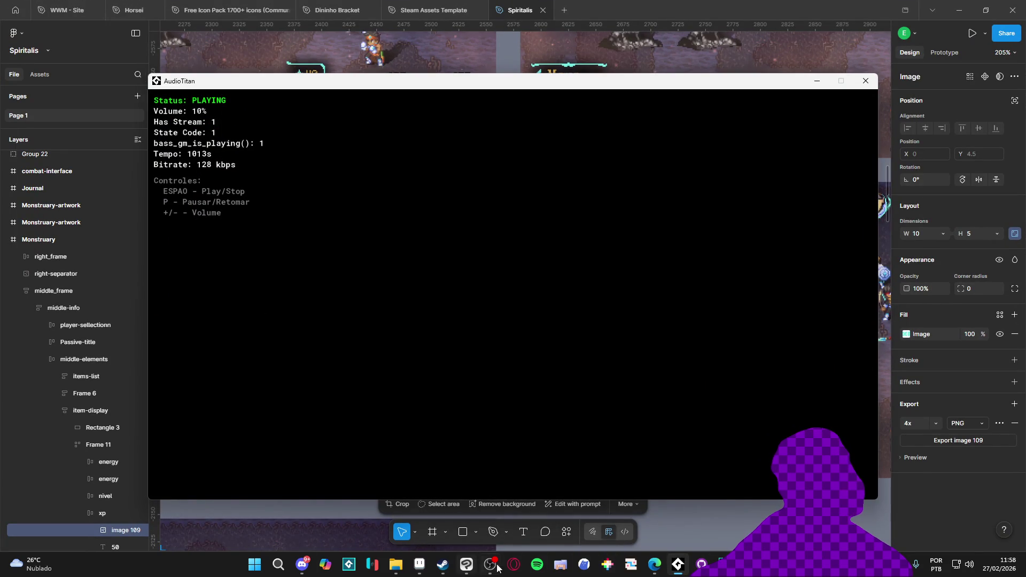
- Set the Draw event's u_edgeColor arguments to 0.45, 0.4, 0.90
left_click(473, 568)
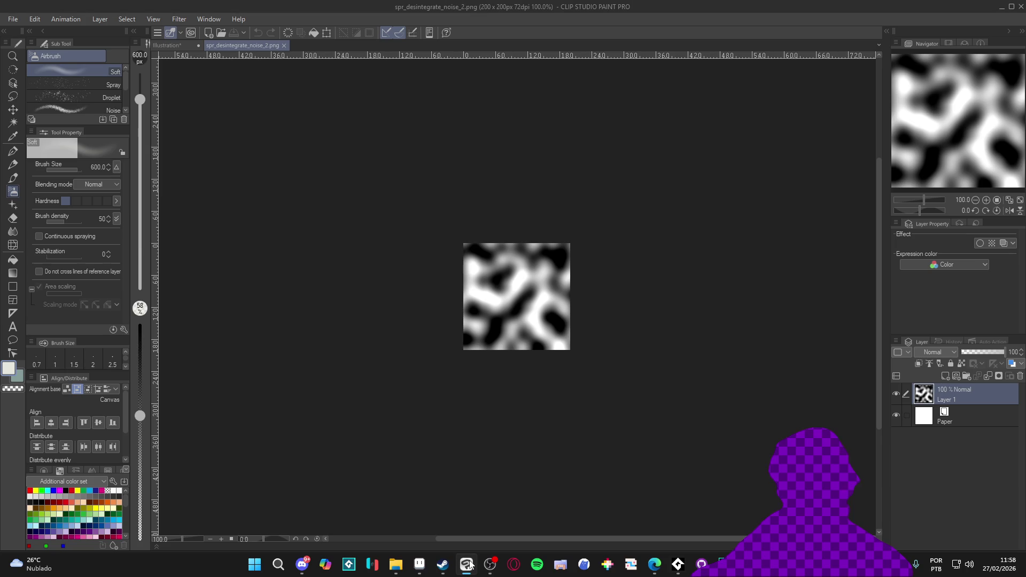
left_click(677, 565)
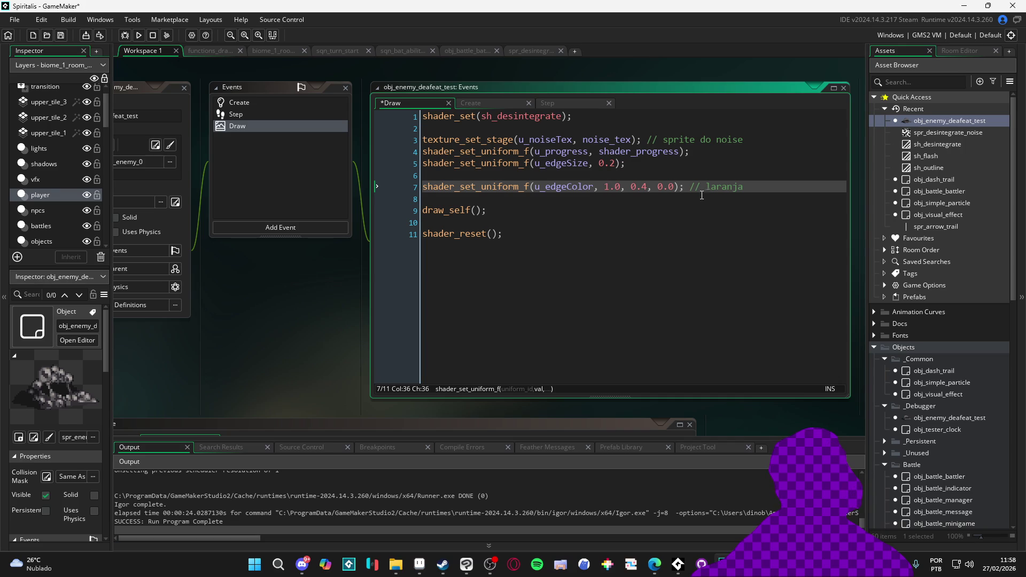
key("Right")
type("9")
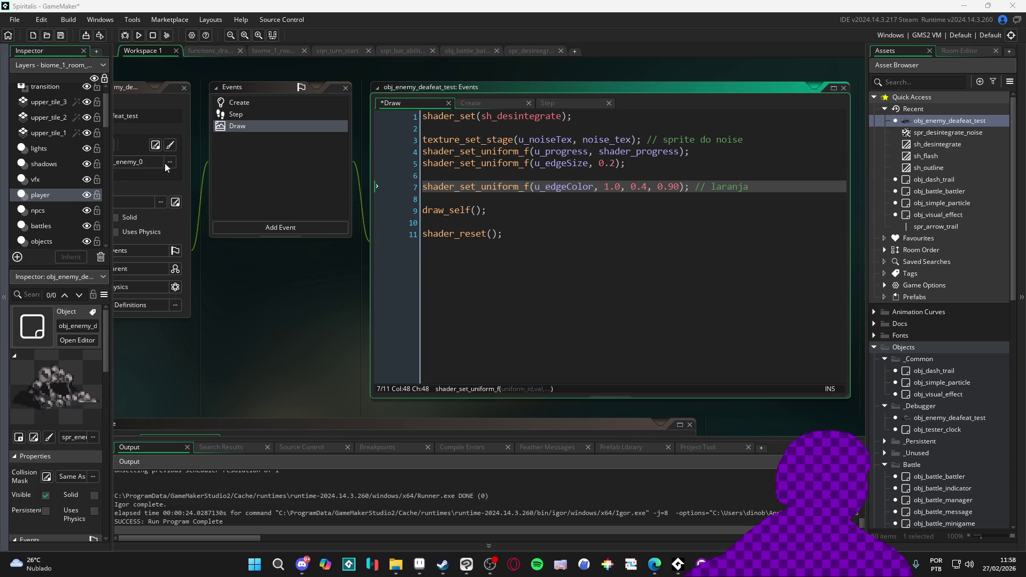
left_click(615, 187)
key("BackSpace")
type("0")
key("BackSpace")
type("45")
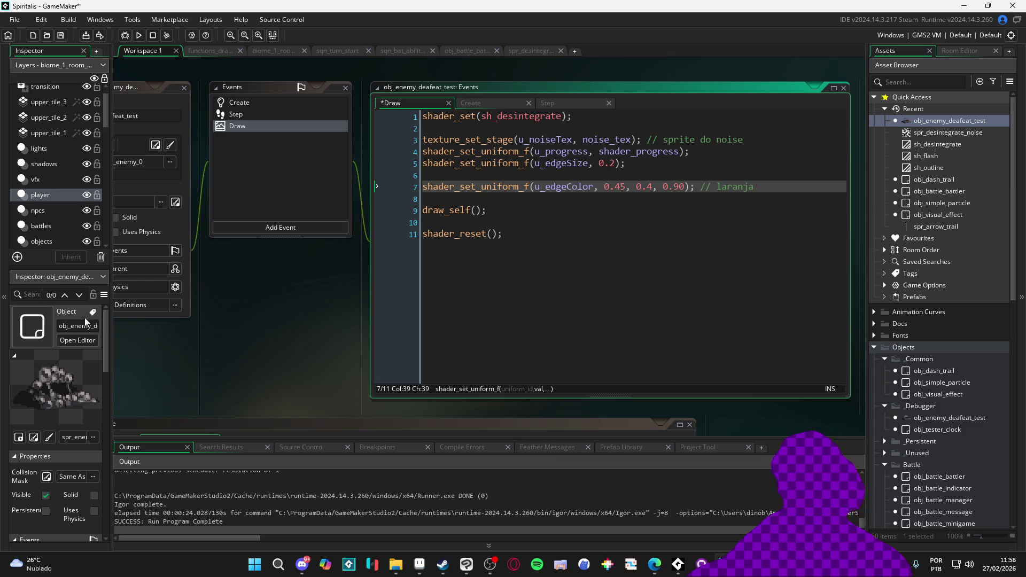
left_click(419, 566)
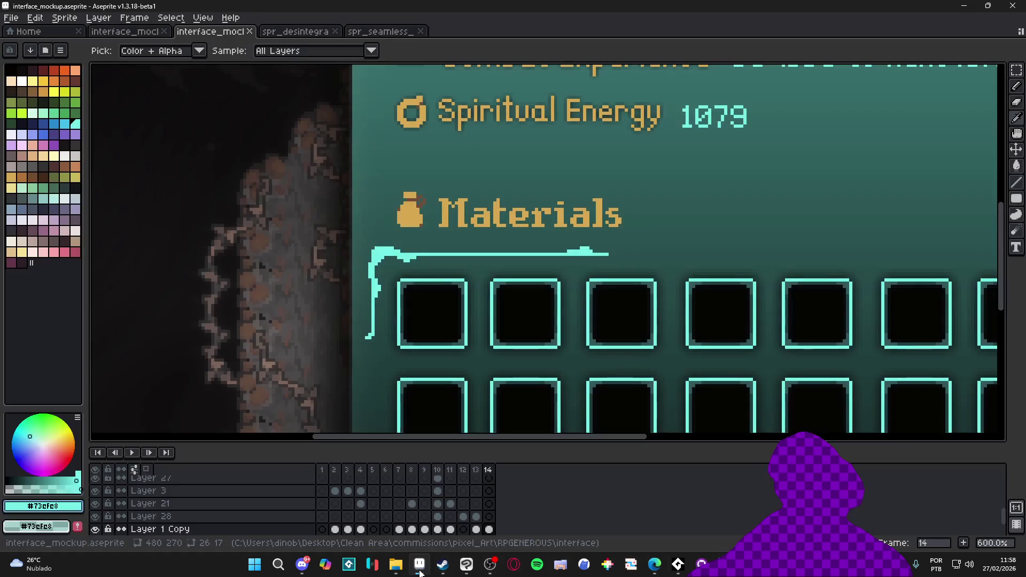
- Switch Aseprite to the pencil tool, then minimize it to return to GameMaker
left_click(43, 506)
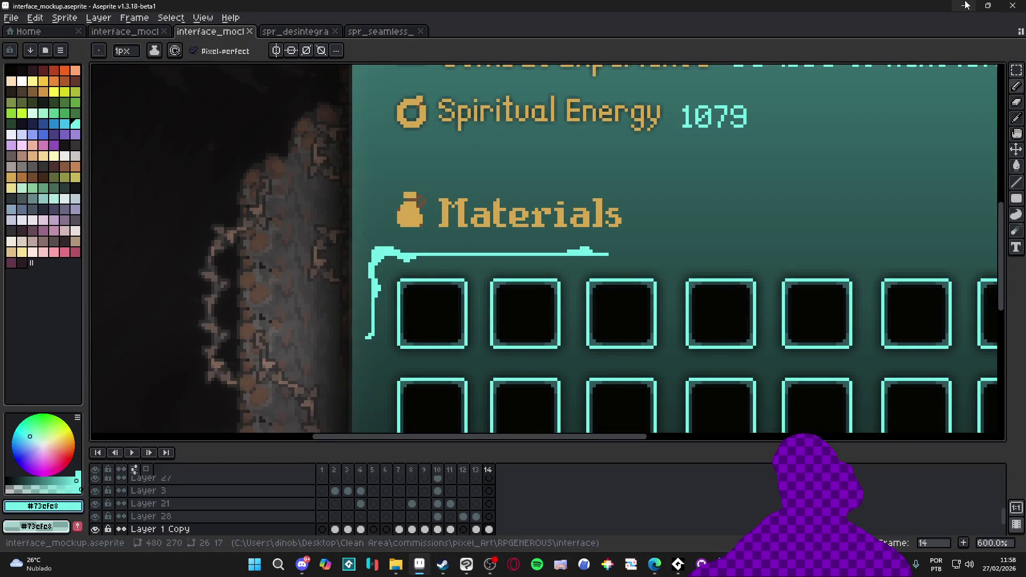
left_click(965, 5)
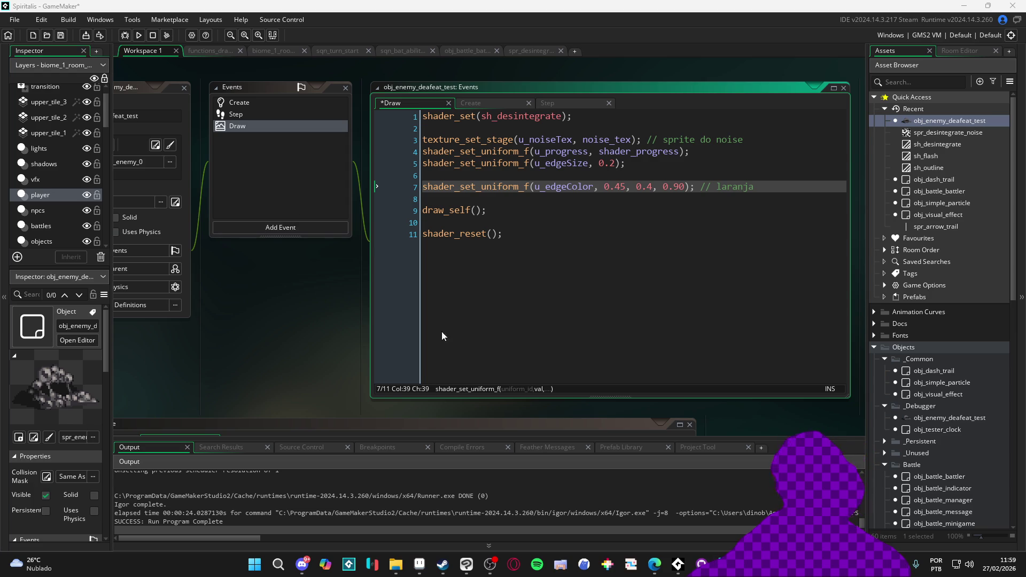
- Change the edge colour's green value to 0.937, relabel its comment 'azul', and run the game
left_click(653, 187)
key("BackSpace")
type("9")
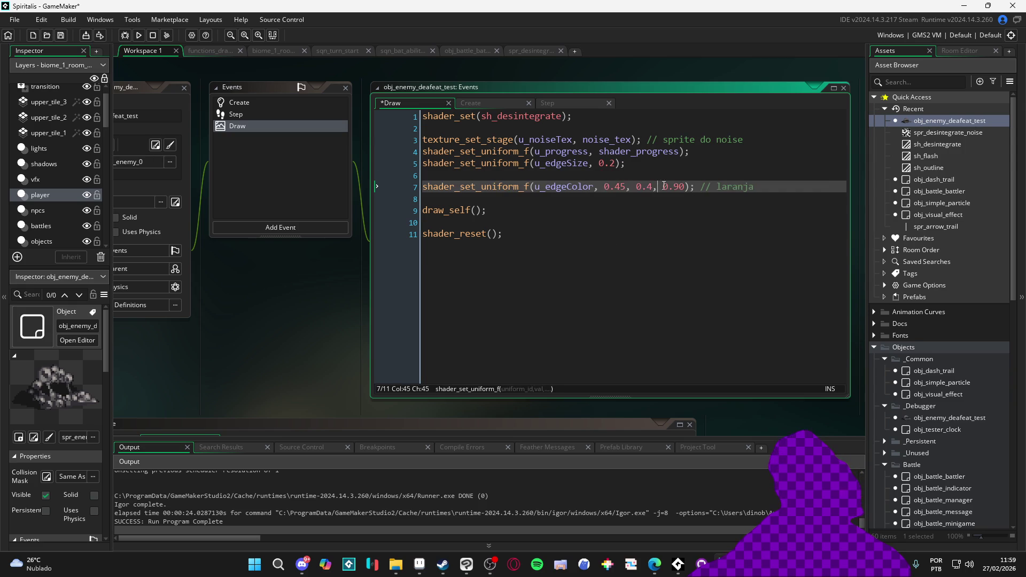
type("37")
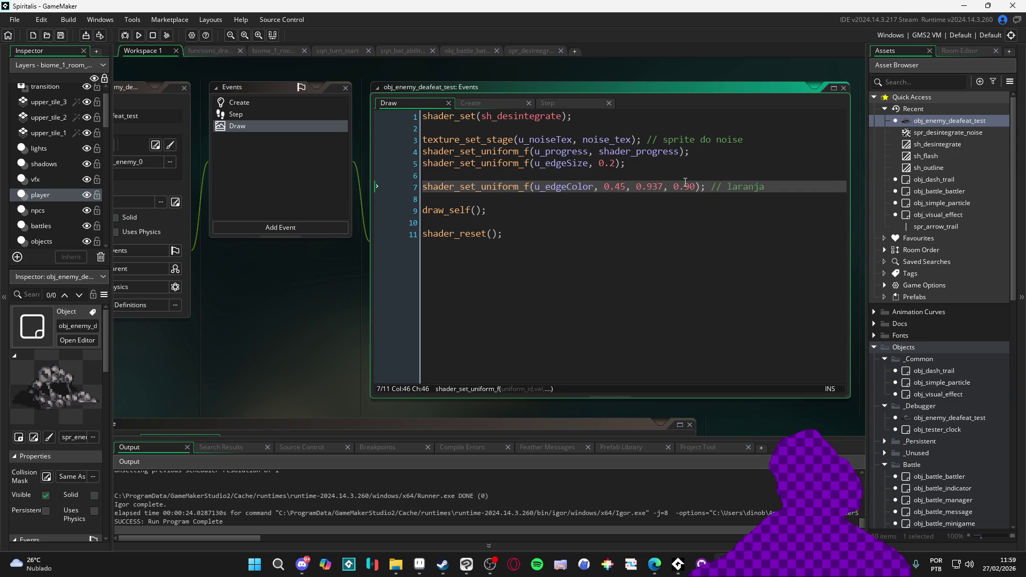
left_click(648, 220)
left_click(569, 198)
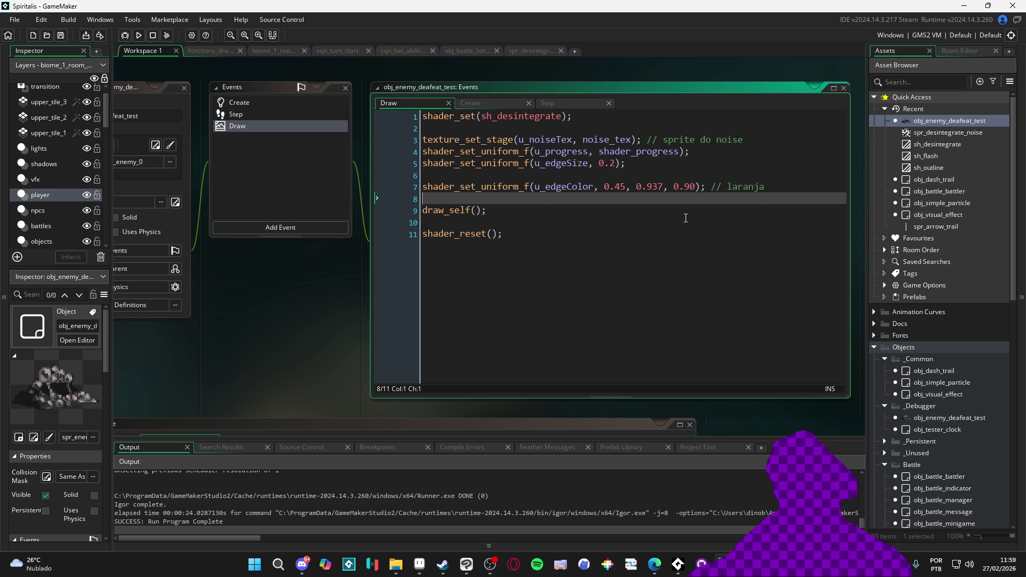
double_click(742, 187)
type("azu")
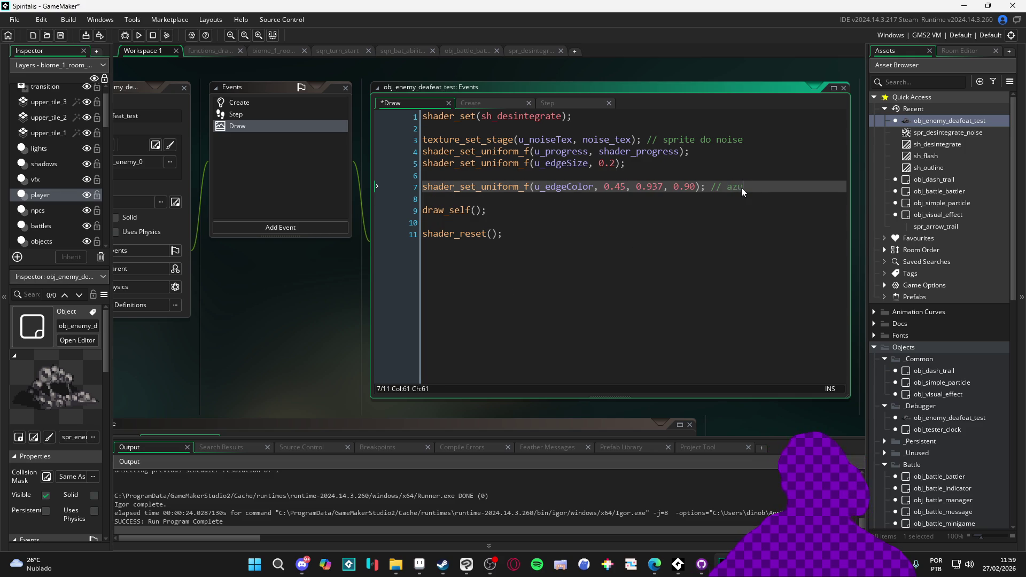
key("F5")
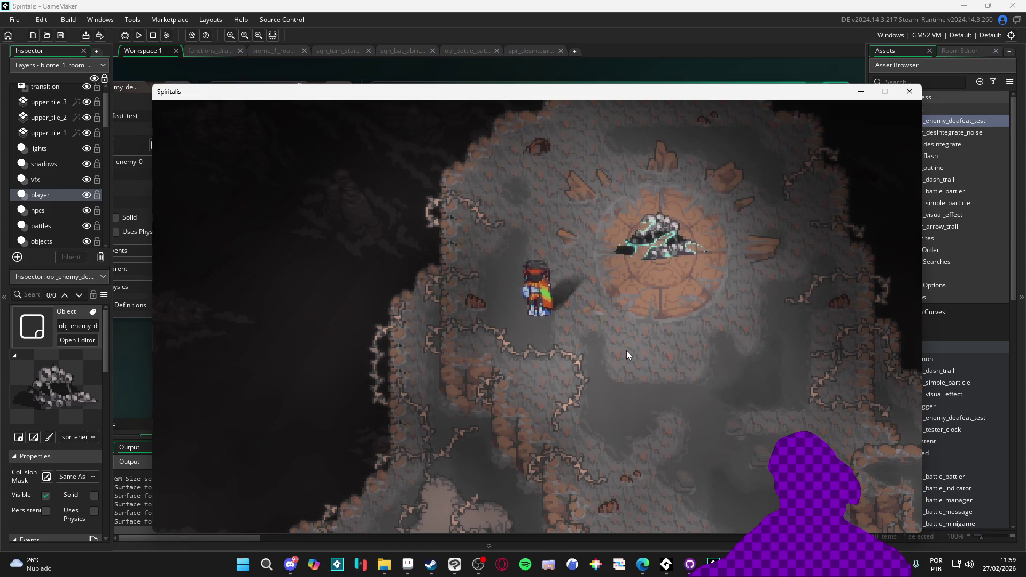
- Close the running game window to get back to the Draw event code
left_click(910, 90)
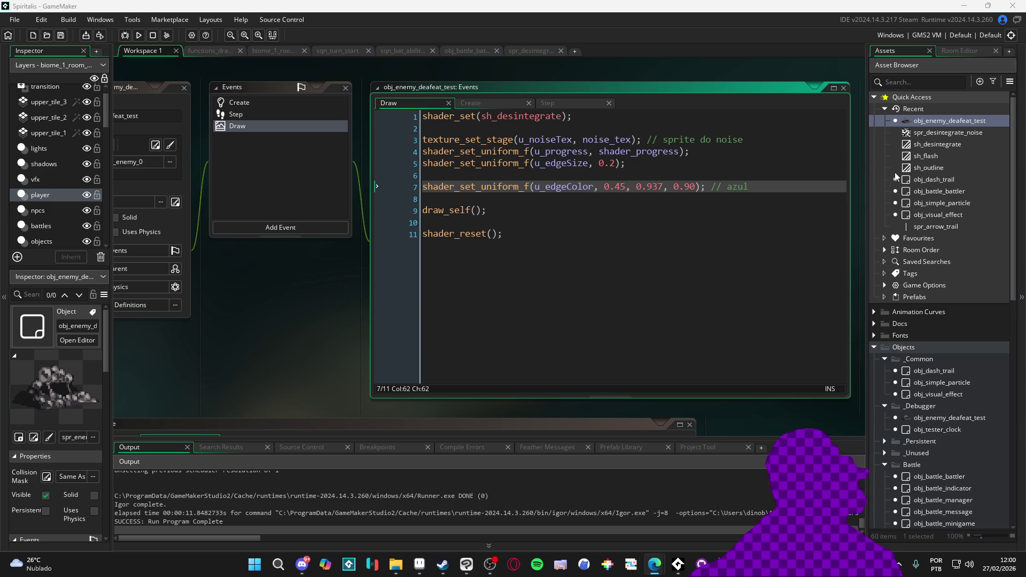
- Read through the sh_desintegrate fragment shader, then return to the object's Create event
scroll(940, 225, "down", 15)
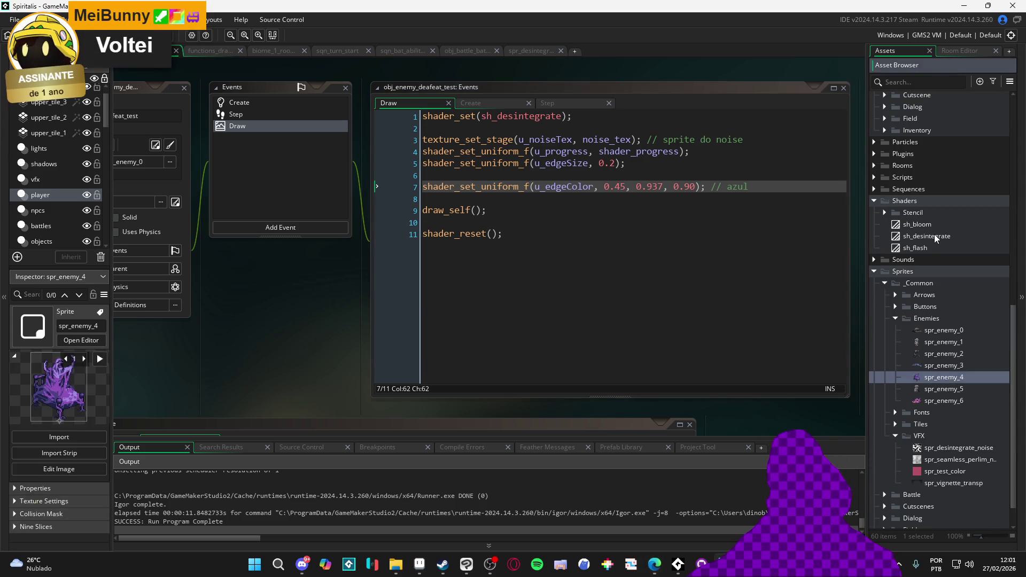
double_click(927, 236)
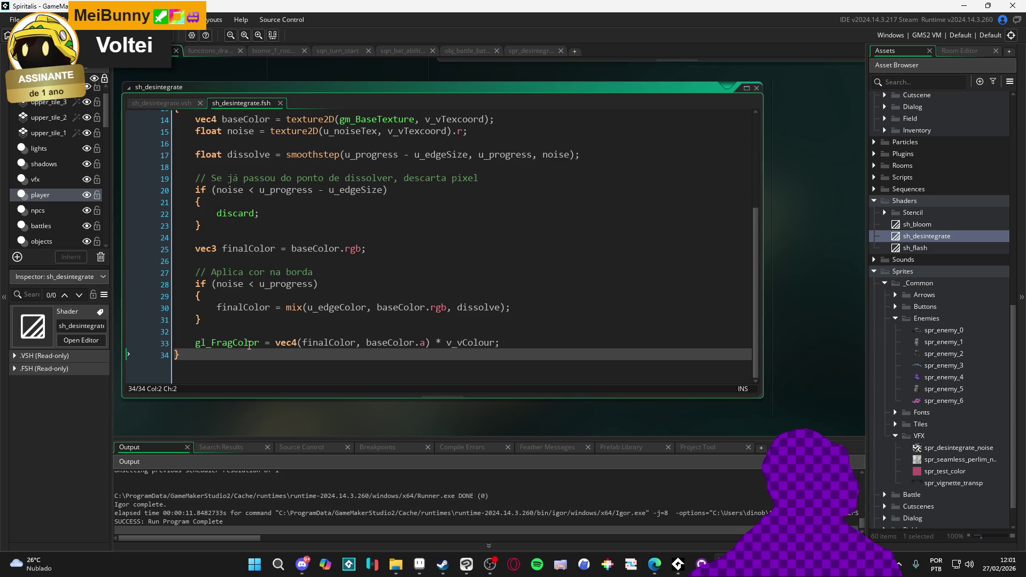
scroll(269, 306, "up", 5)
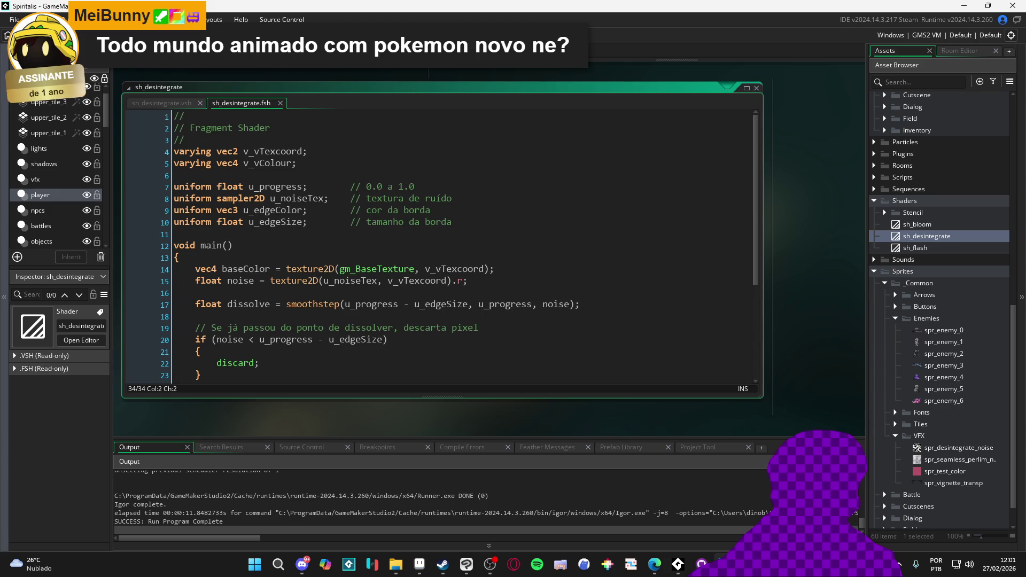
scroll(504, 289, "down", 2)
scroll(505, 289, "down", 3)
key("ctrl+Tab")
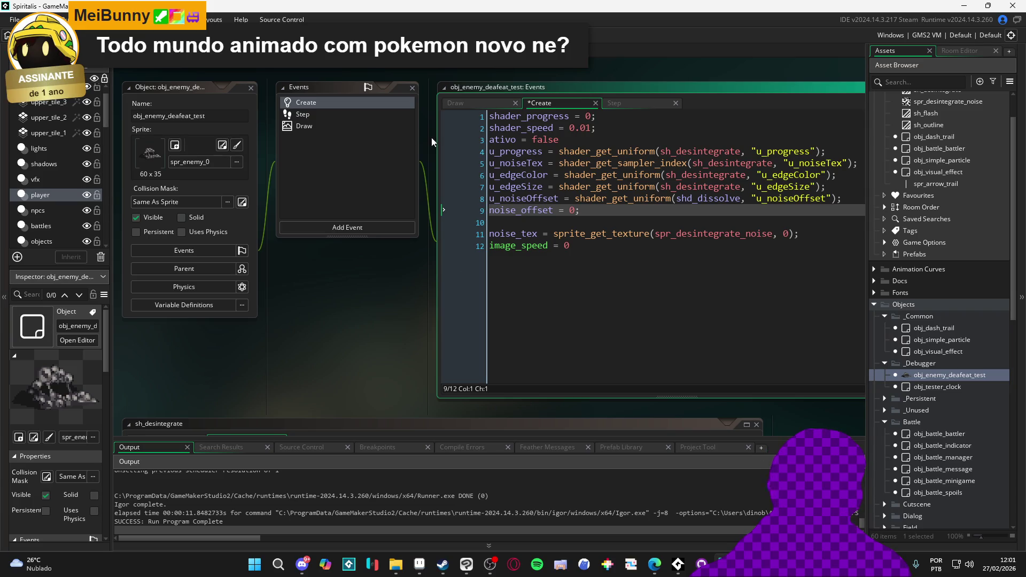
- Add 'noise_offset += 0.01;' on line 7 of the Step event
left_click(354, 117)
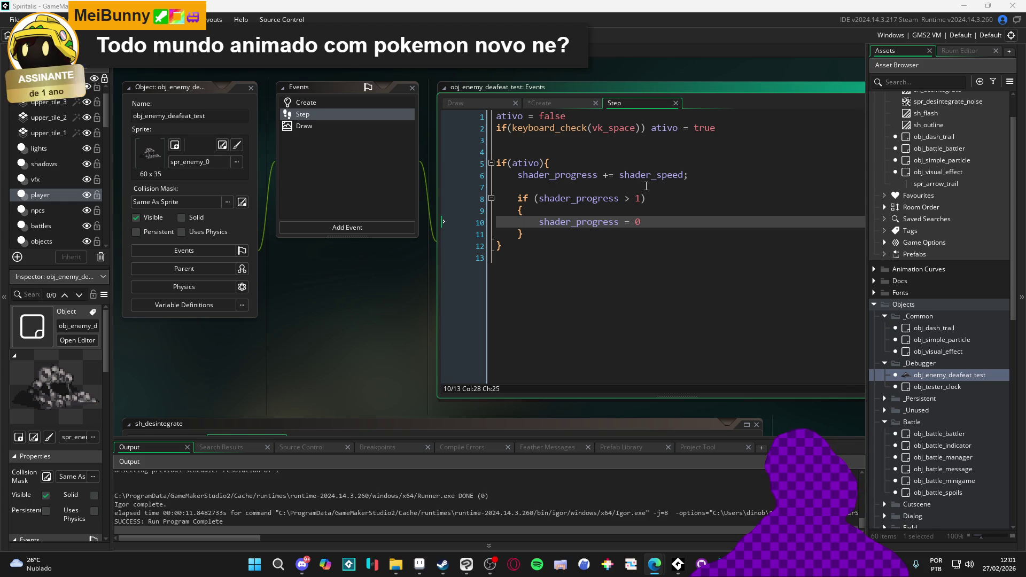
left_click(561, 187)
type("noise_offset += 0.01;")
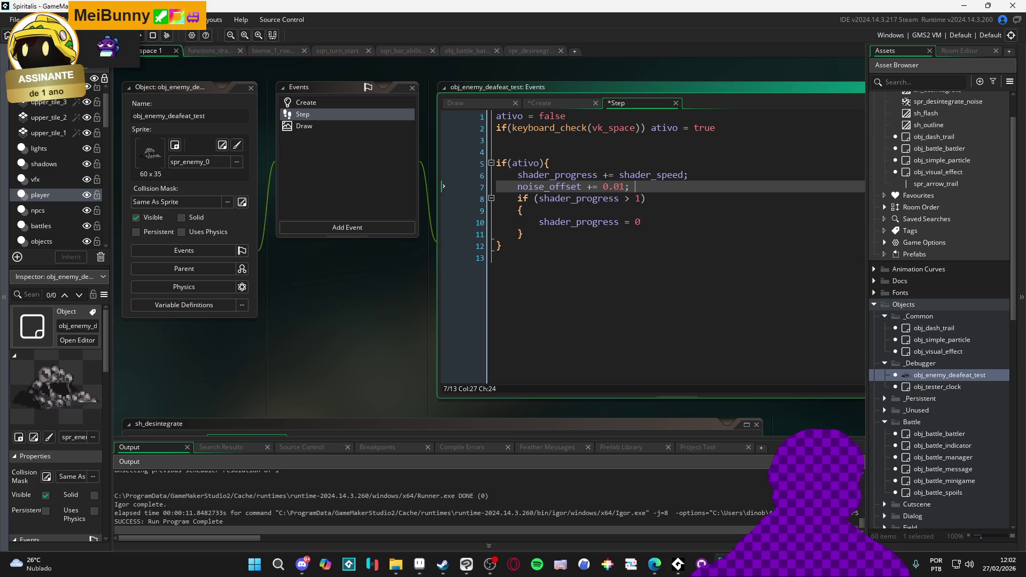
- Paste 'shader_set_uniform_f(u_noiseOffset, noise_offset);' as line 8 of the Draw event
left_click(304, 126)
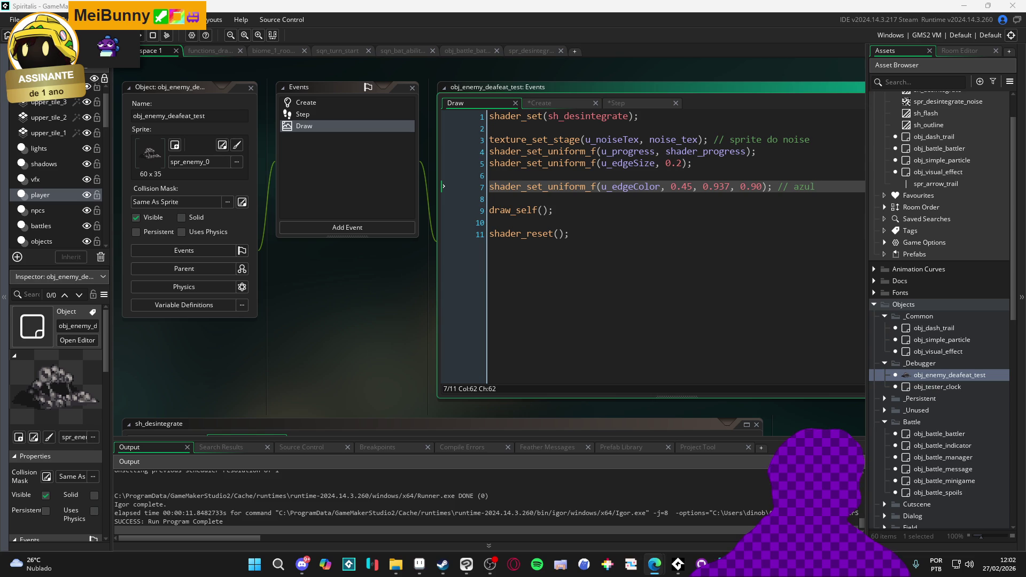
left_click(693, 197)
type("shader_set_uniform_f(u_noiseOffset, noise_offset);")
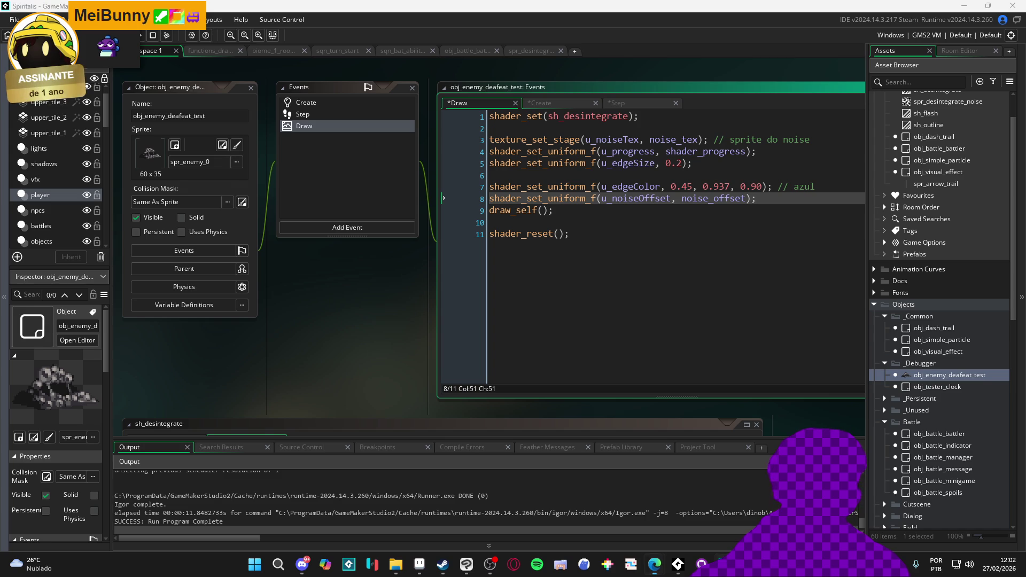
left_click(565, 230)
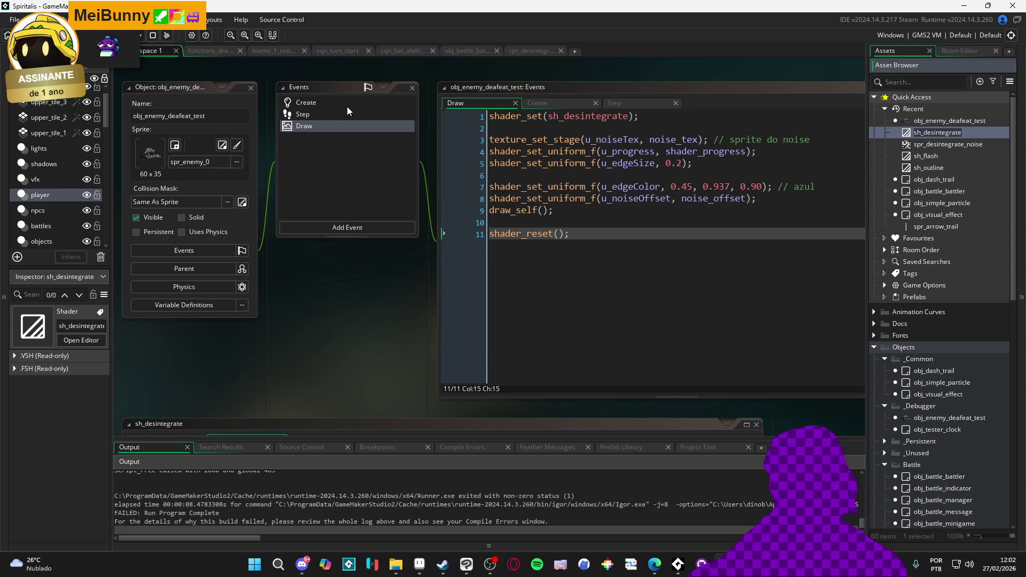
- Replace shd_dissolve with sh_desintegrate in the Create event's uniform lookup and run the game
left_click(347, 104)
double_click(707, 200)
type("sh_desintegrate")
key("F5")
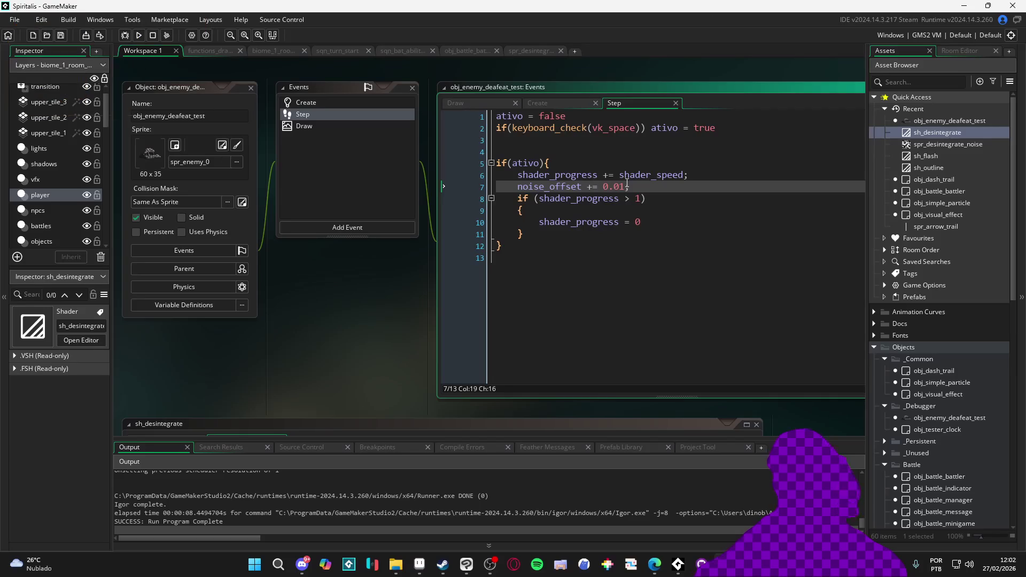
key("F5")
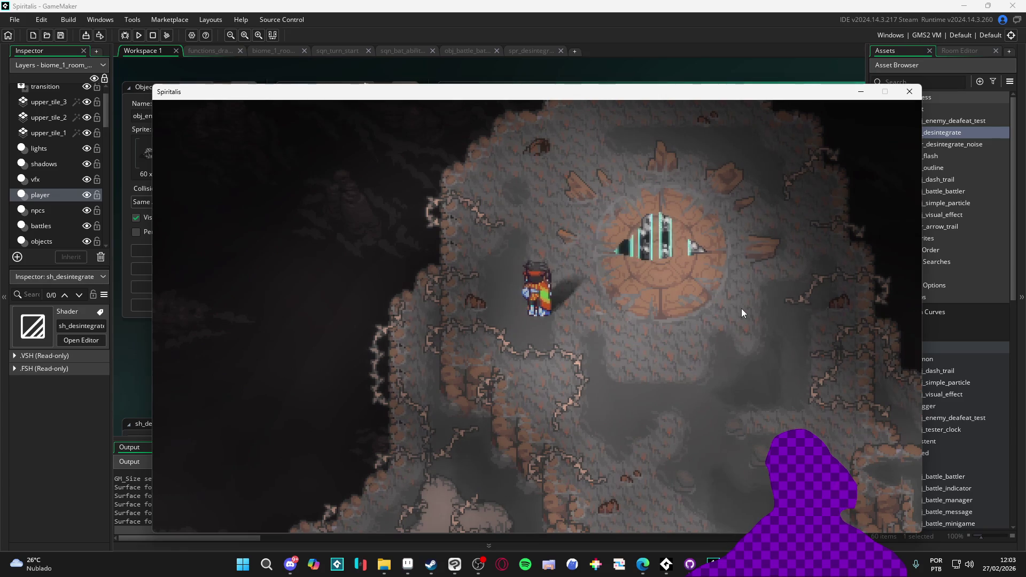
- Make spr_desintegrate_noise tile horizontally and vertically, retest the game, and reopen obj_enemy_deafeat_test
left_click(909, 92)
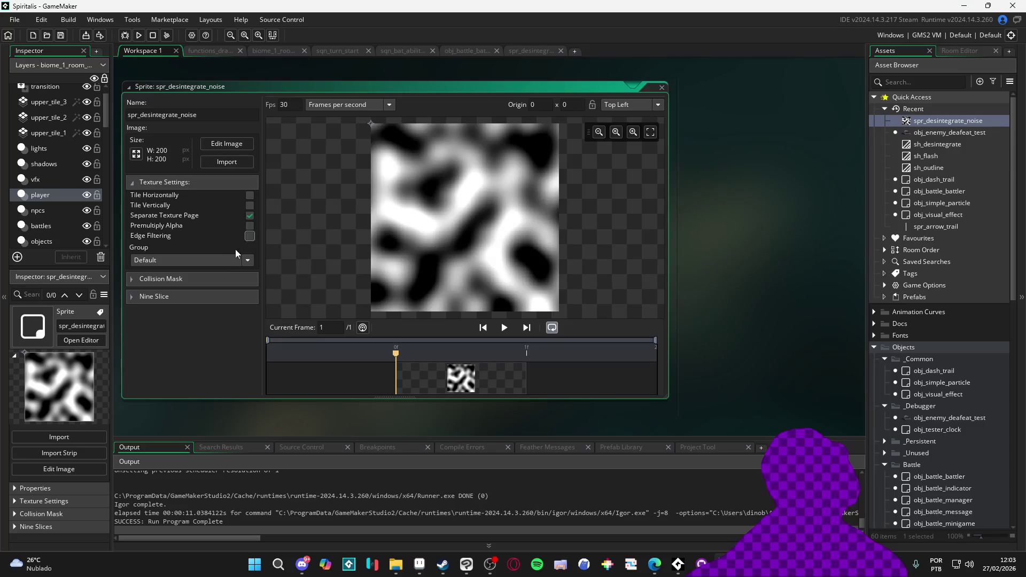
left_click(249, 195)
left_click(249, 206)
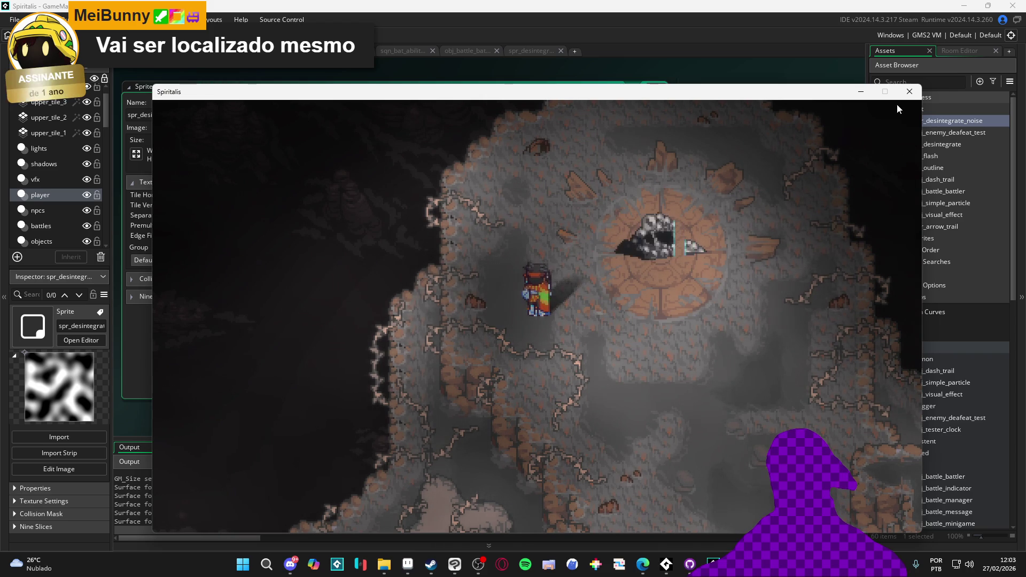
left_click(909, 91)
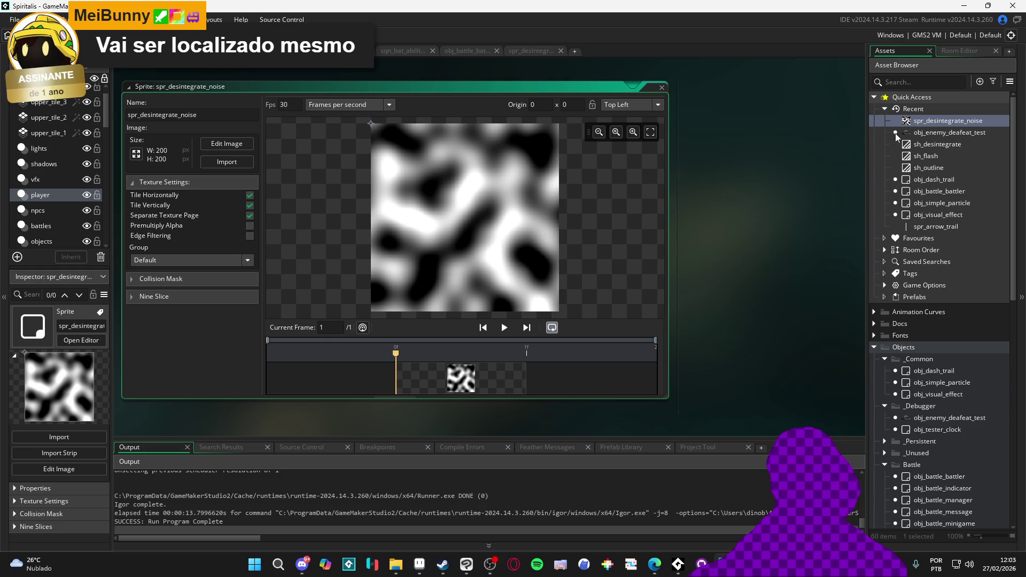
double_click(925, 133)
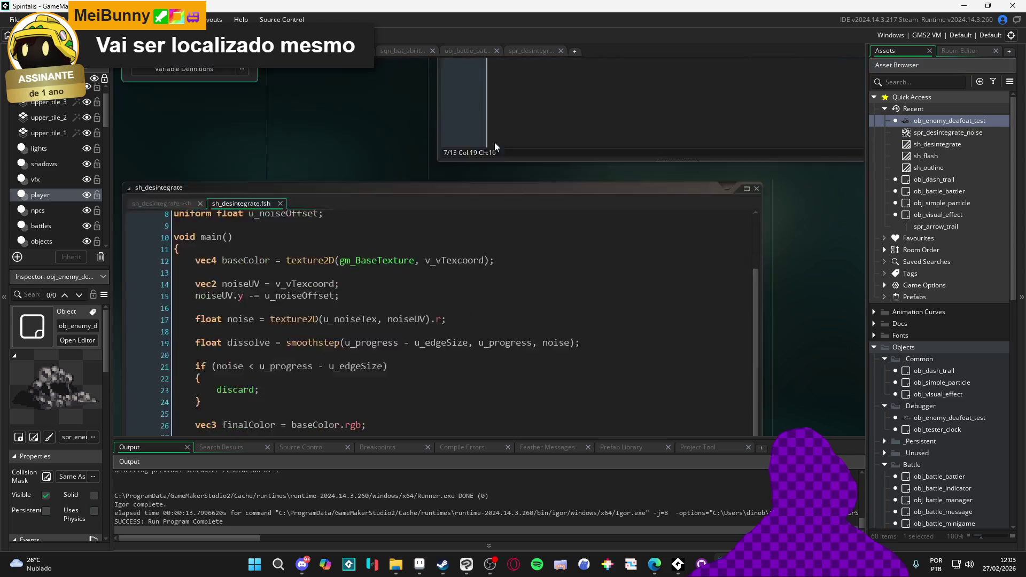
- Add an if-check resetting noise_offset to 0 below -1 in Step, save, and run
left_click(631, 186)
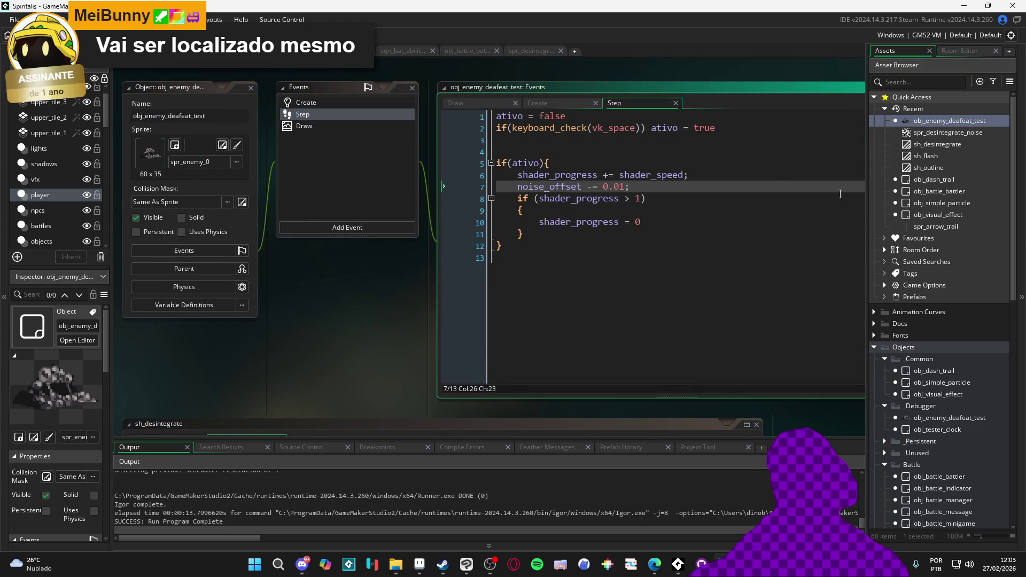
key("Return")
type("if(")
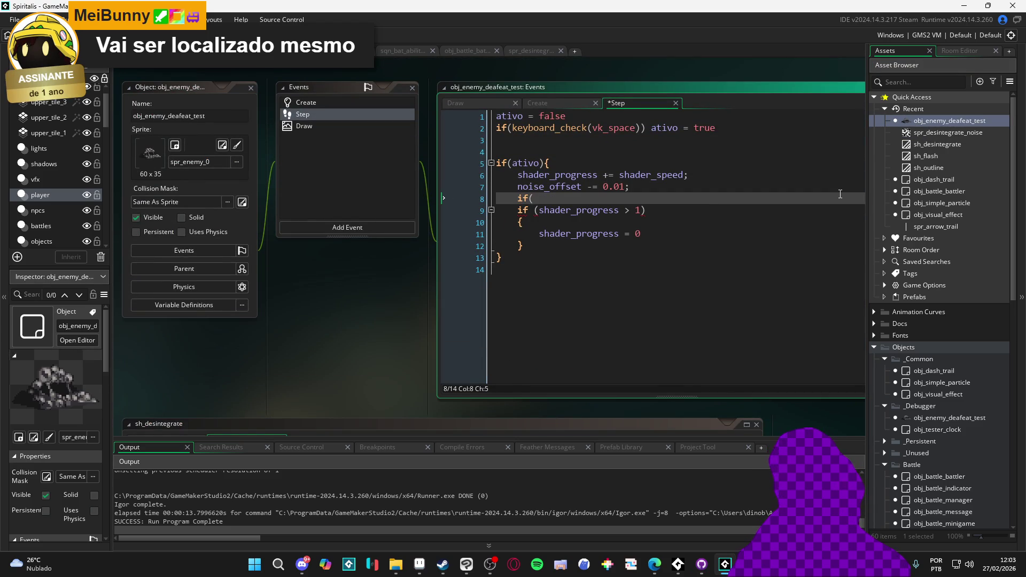
type("noise_o")
key("Return")
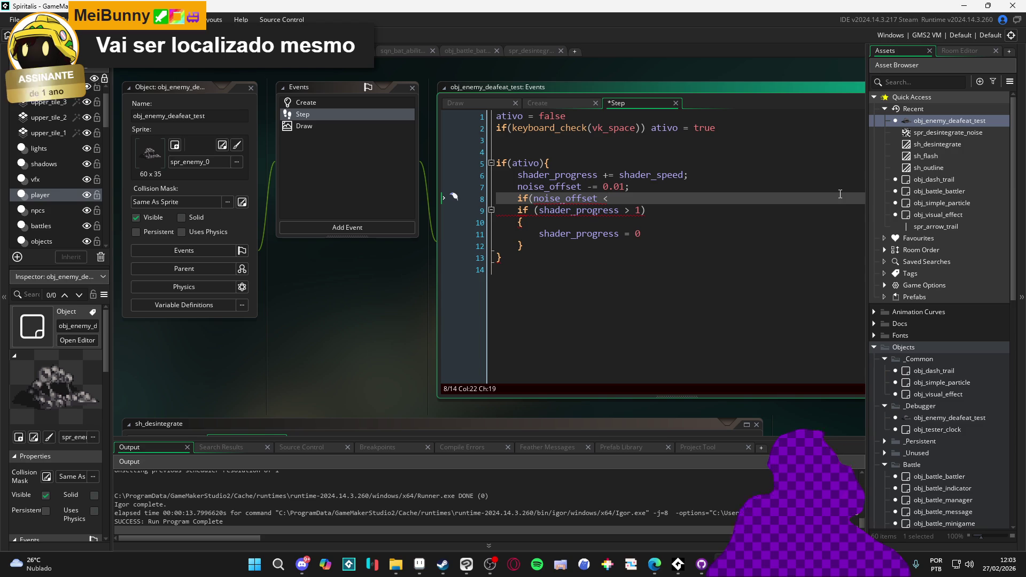
type("-1")
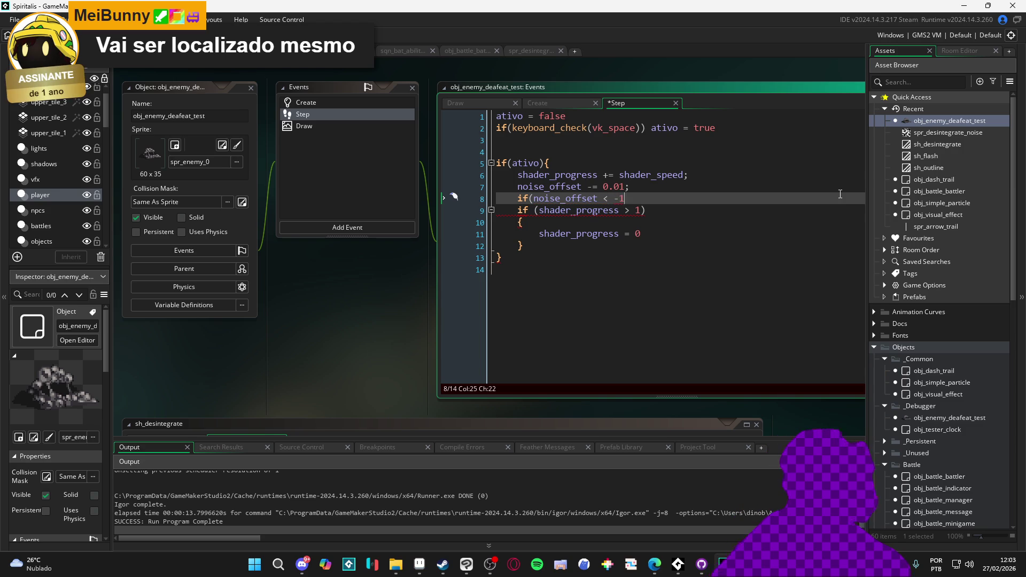
type("){")
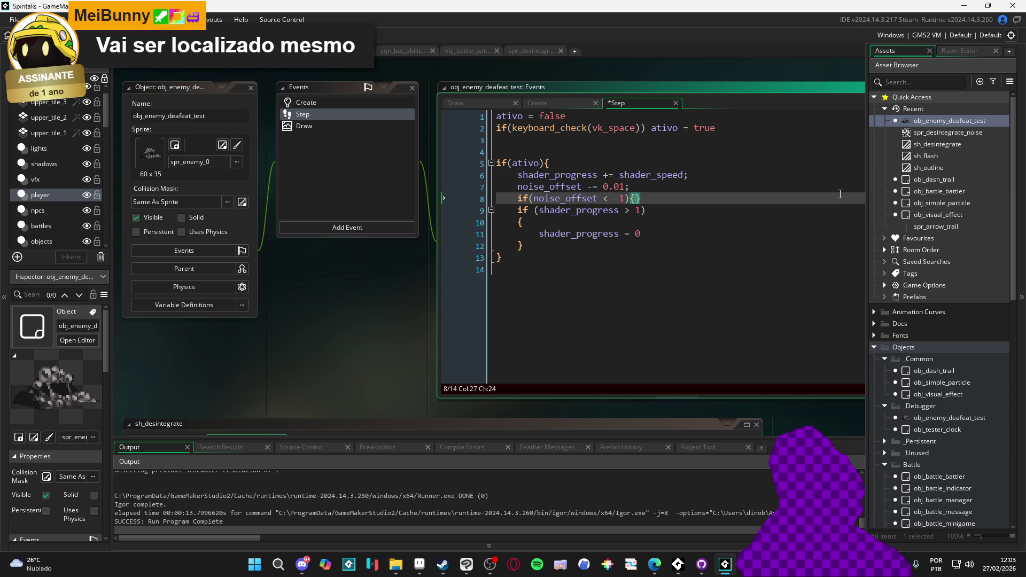
key("Return")
type("noise_f")
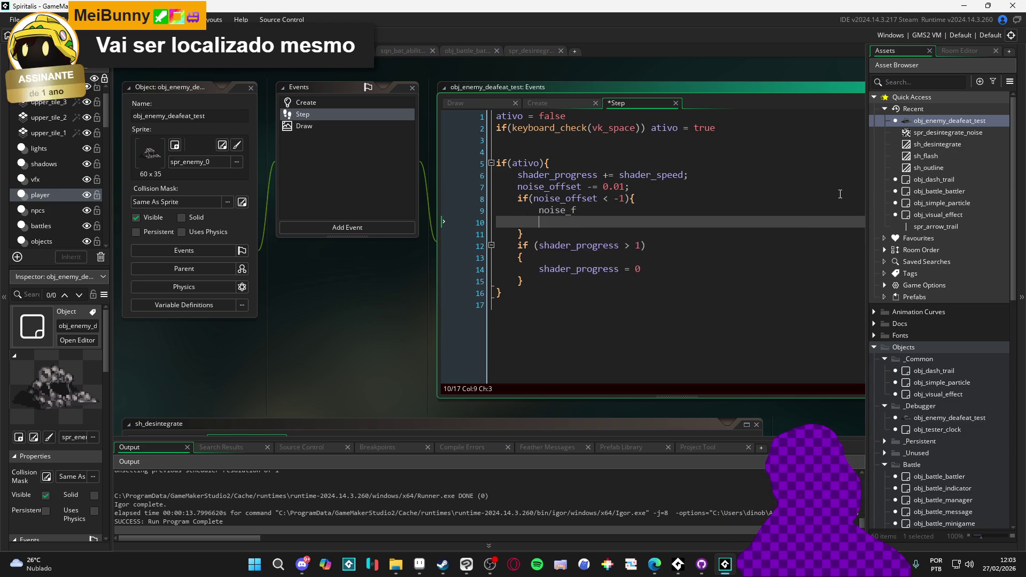
key("Return")
type("= 1")
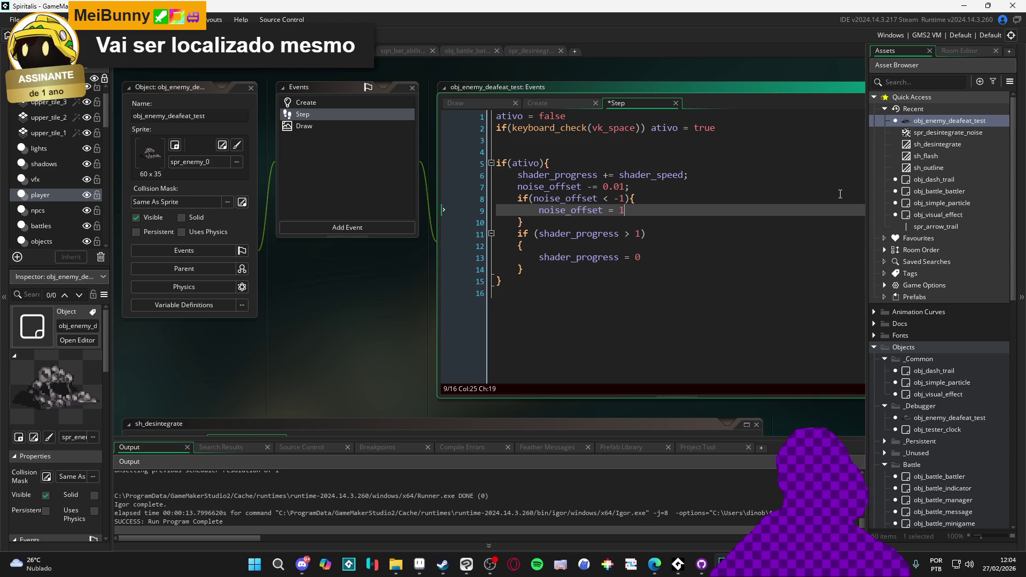
key("BackSpace")
type("0")
key("ctrl+s")
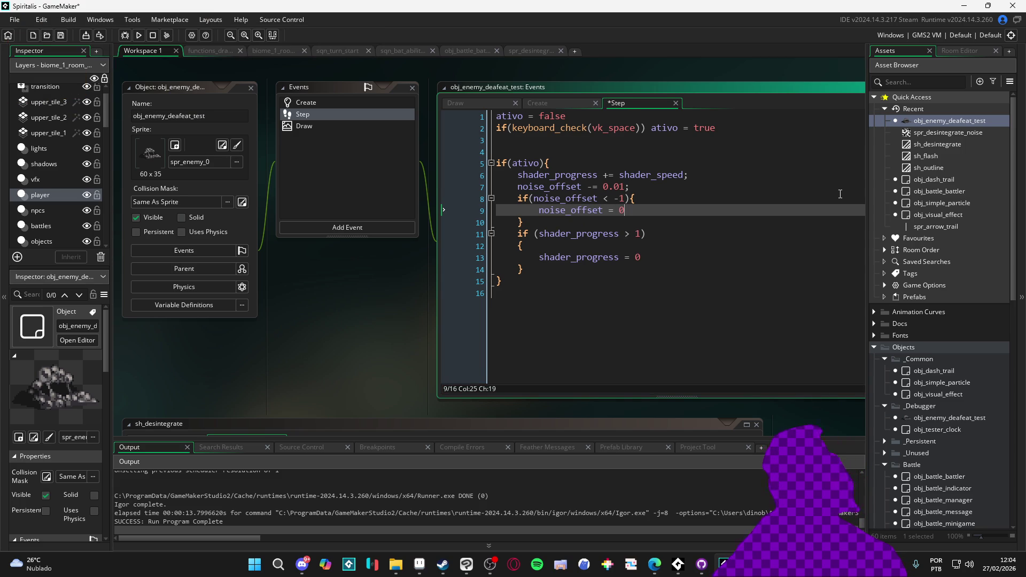
key("F5")
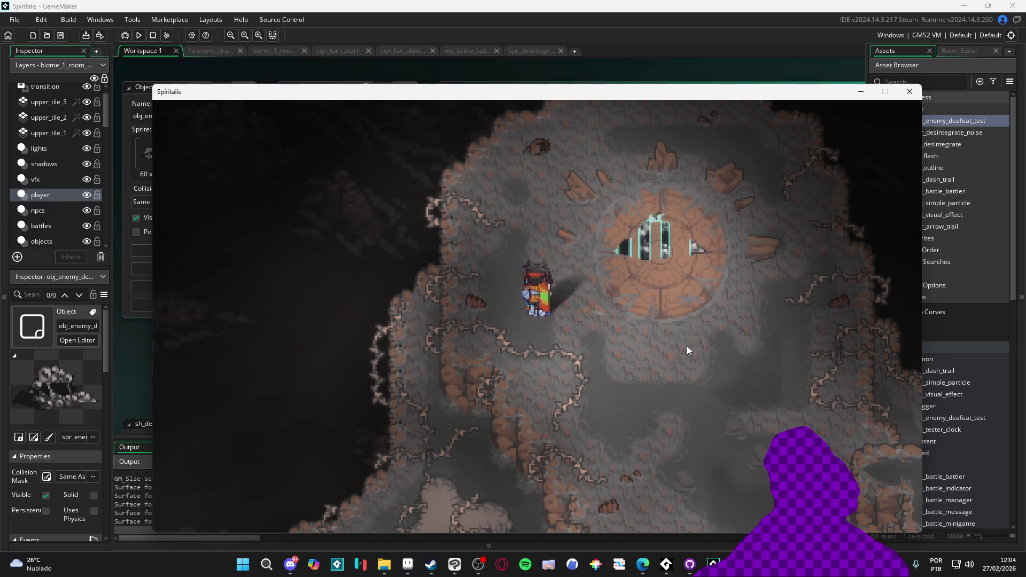
- Add show_debug_message(noise_offset) to the Step event and test-run the game
left_click(907, 98)
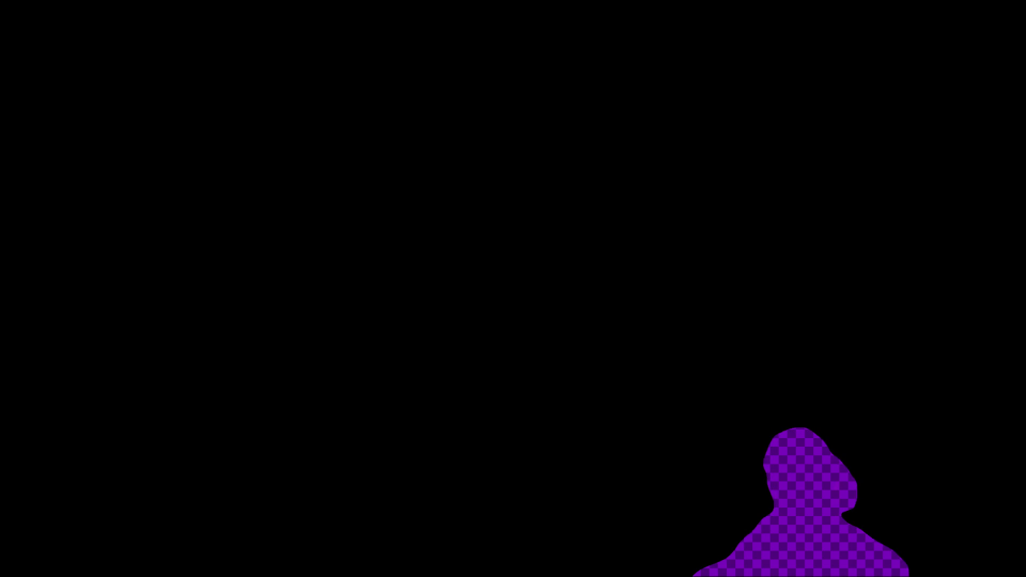
type("sh")
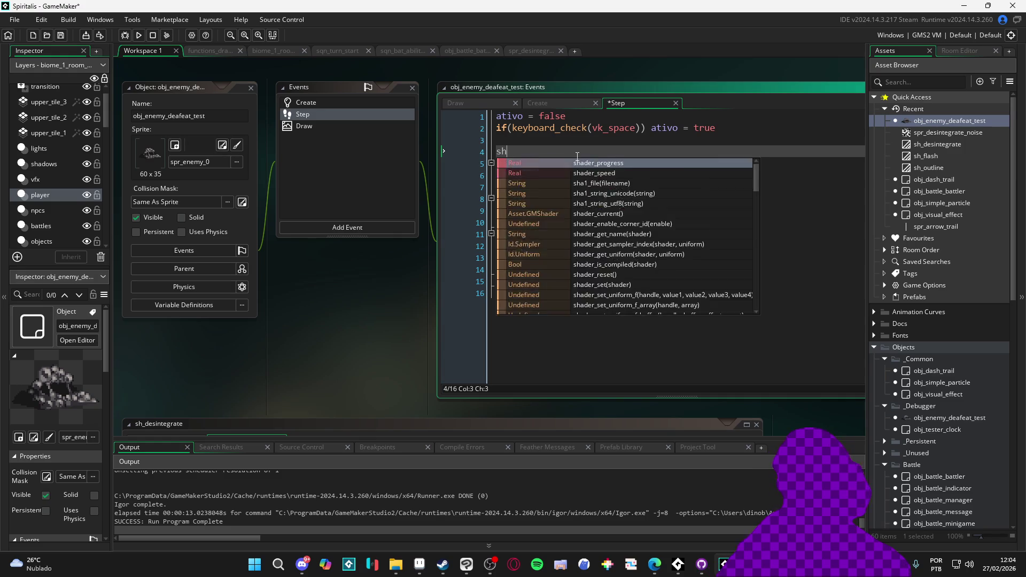
type("ow_debug_message")
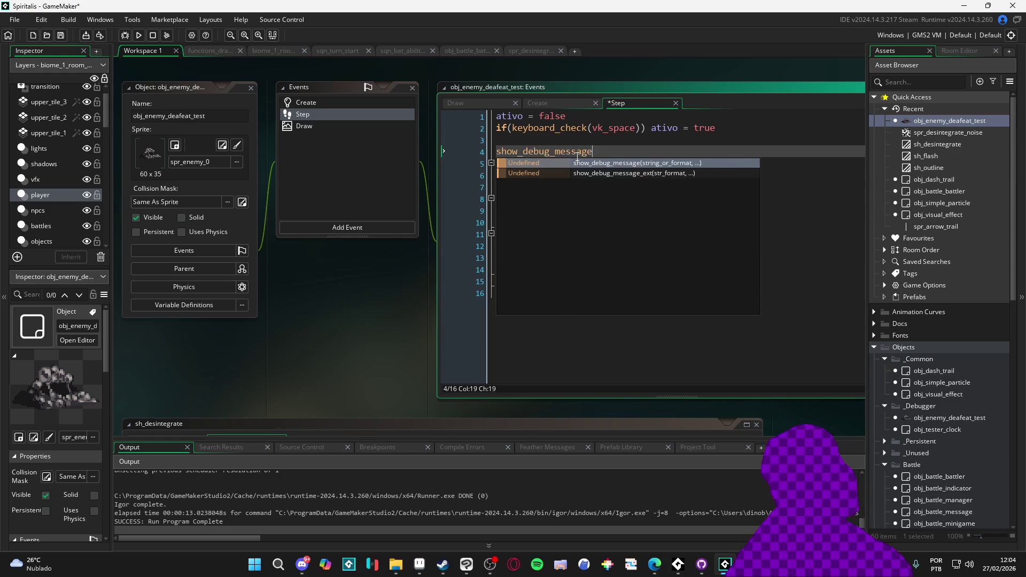
type("(noise_offset")
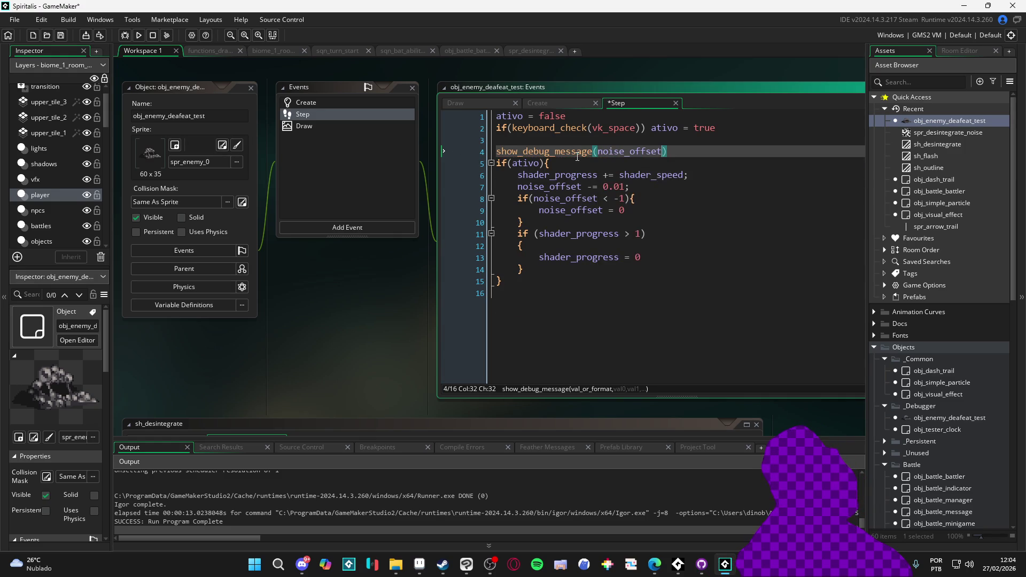
key("F5")
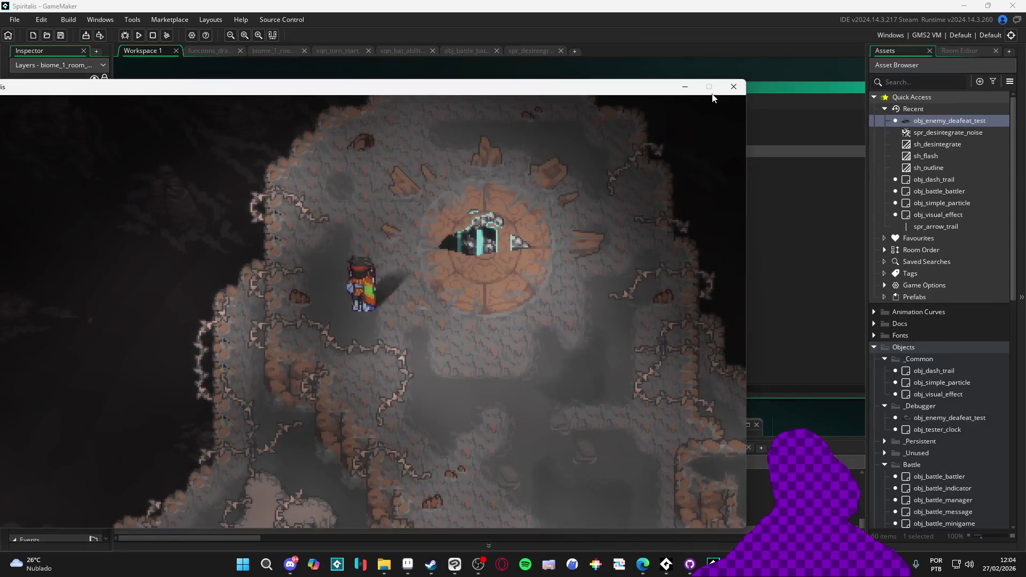
left_click(740, 89)
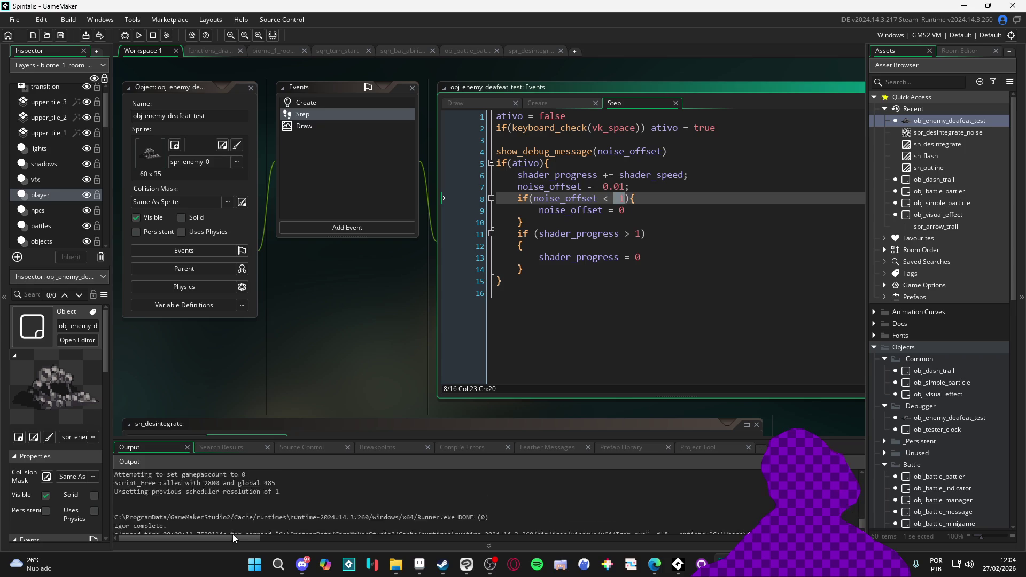
- Change the line 8 reset threshold from -1 to 0.3 and test-run the game again
left_click(609, 198)
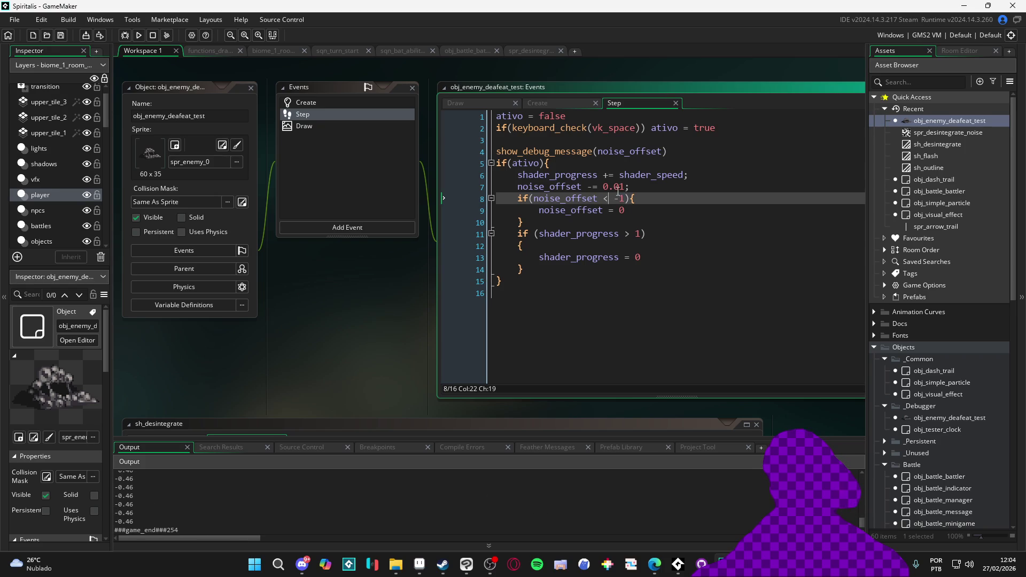
left_click_drag(626, 199, 615, 200)
scroll(165, 504, "up", 1)
type("0.3")
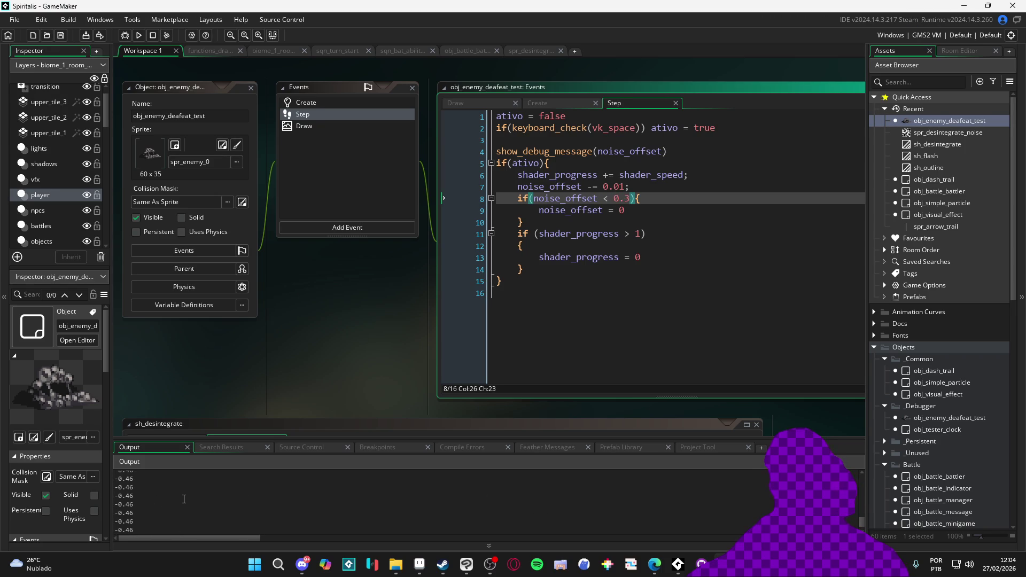
key("F5")
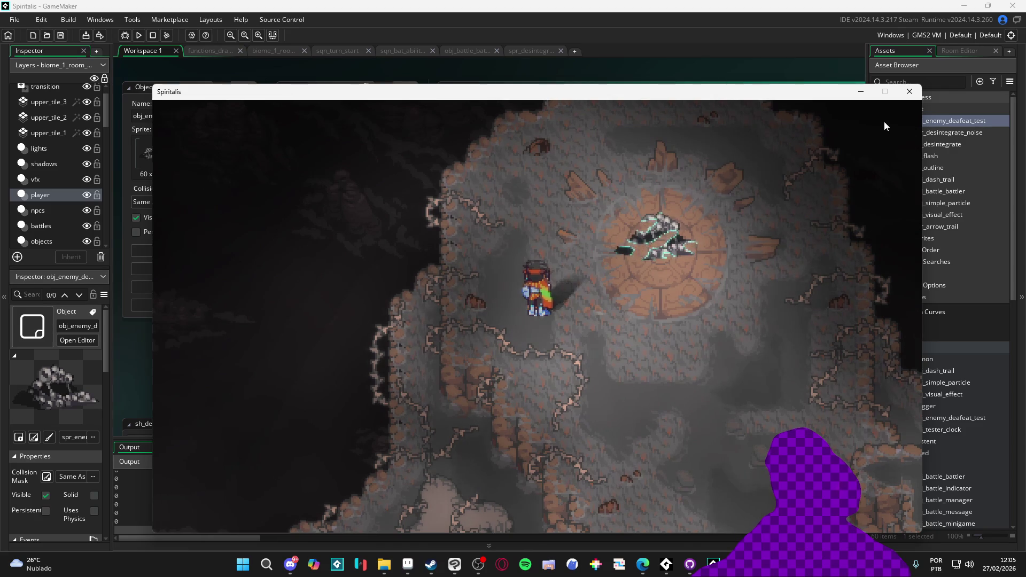
left_click(909, 91)
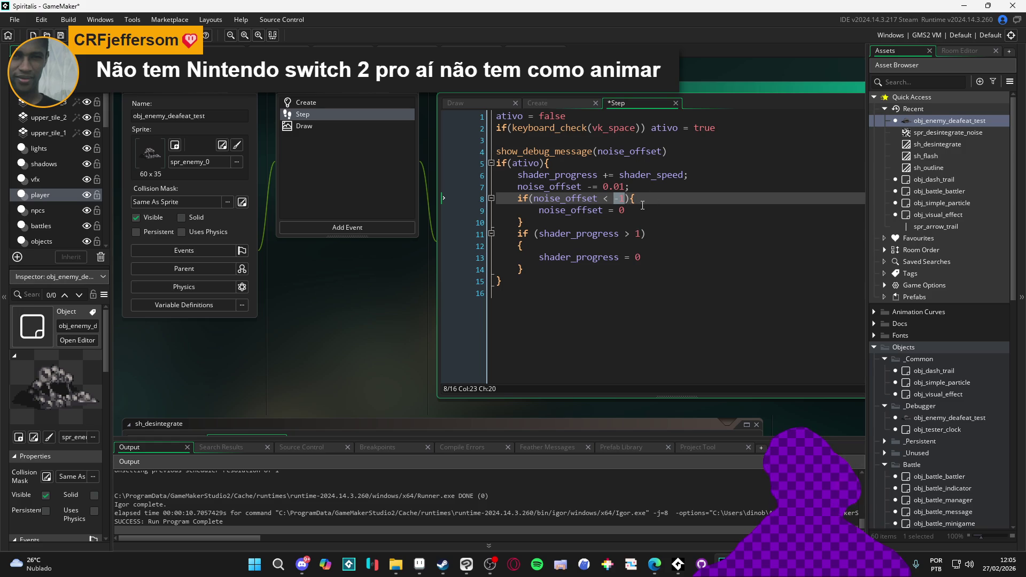
- Set the line 8 reset threshold to -0.3, run the game, and close it
type("0.")
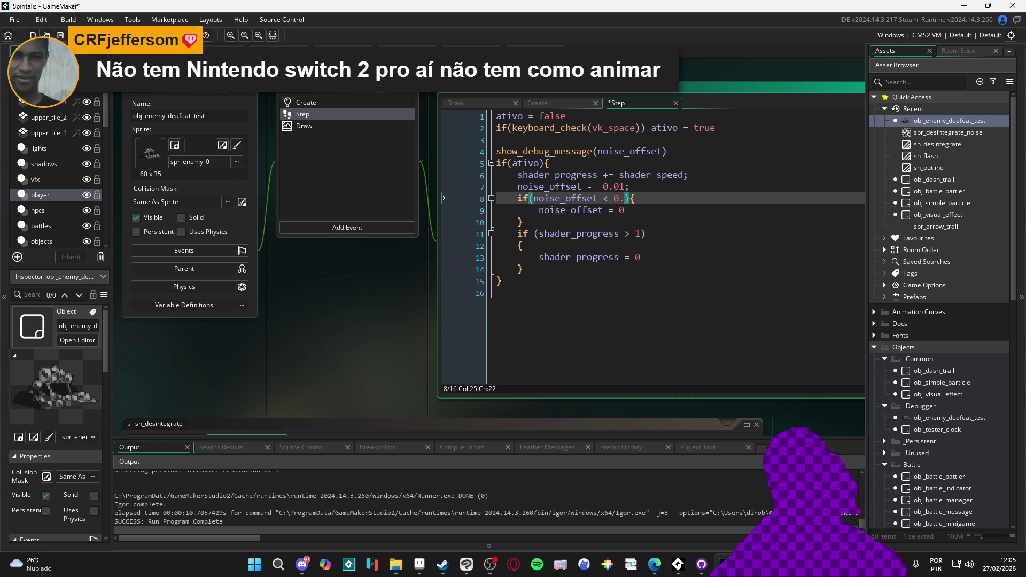
type("3")
key("Left")
key("BackSpace")
key("Left")
key("Left")
type("-")
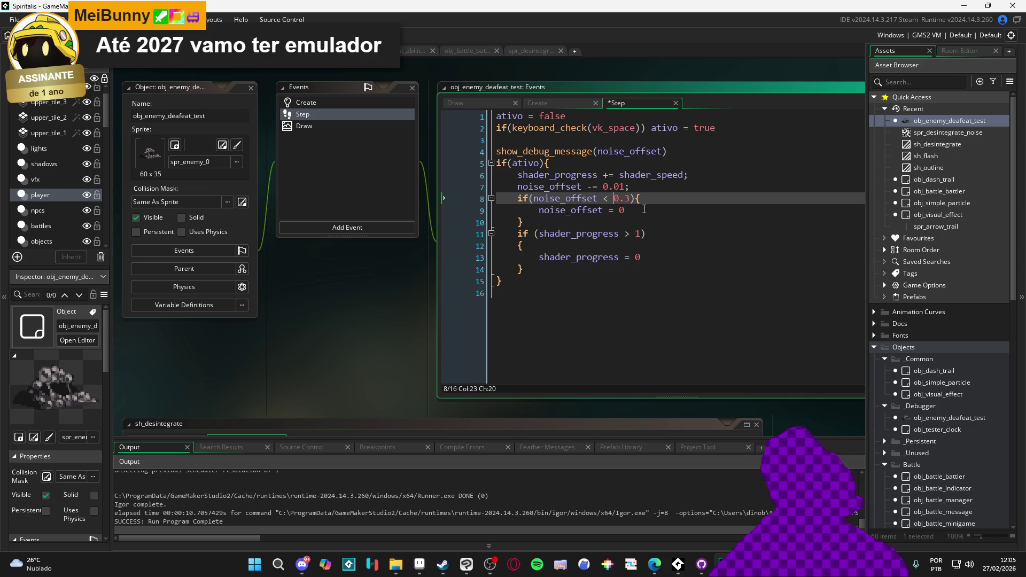
key("F5")
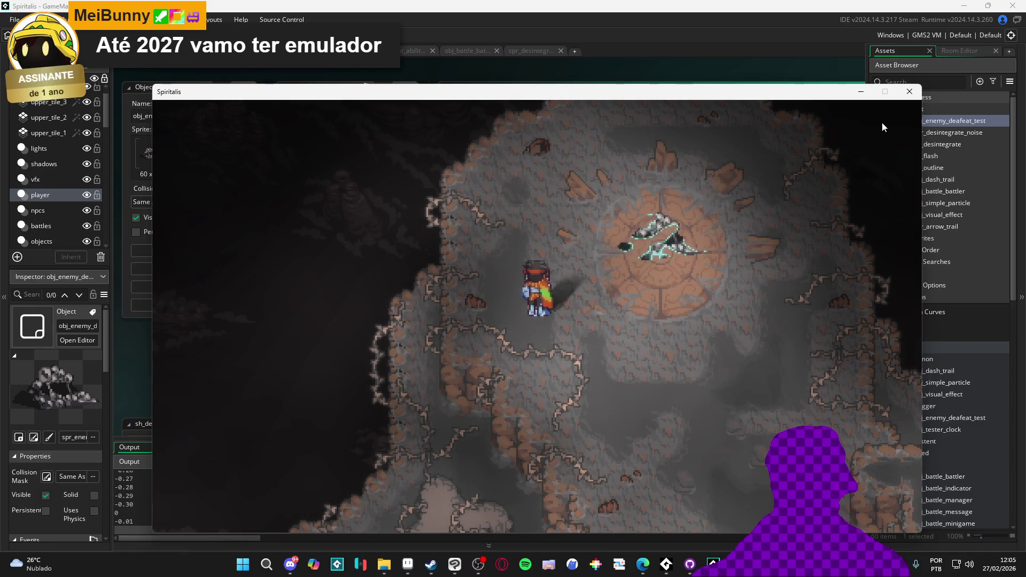
left_click(908, 94)
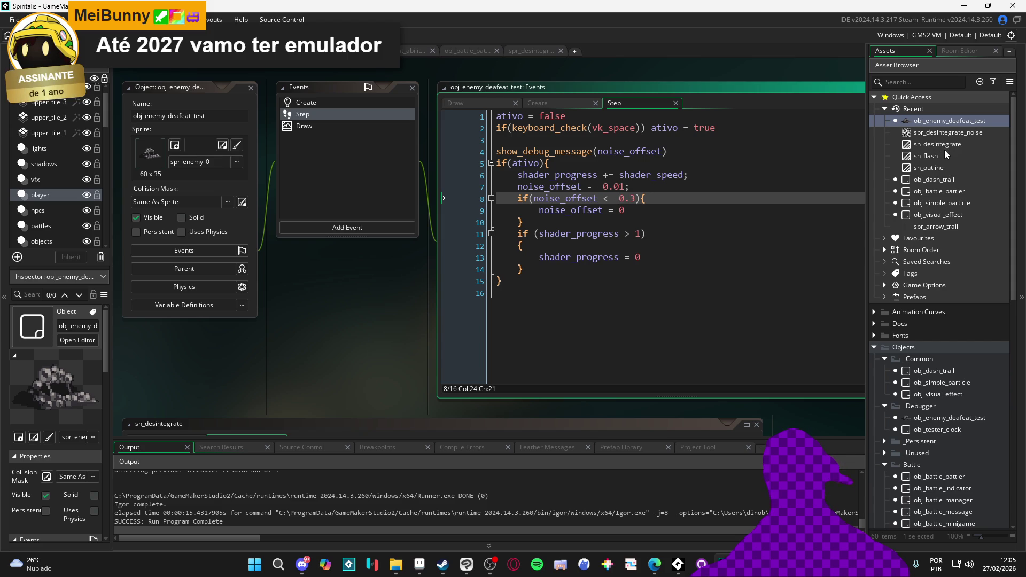
- In sh_desintegrate, add an if-block that sets noiseUV to 1.0 when it drops below 0.0
double_click(957, 143)
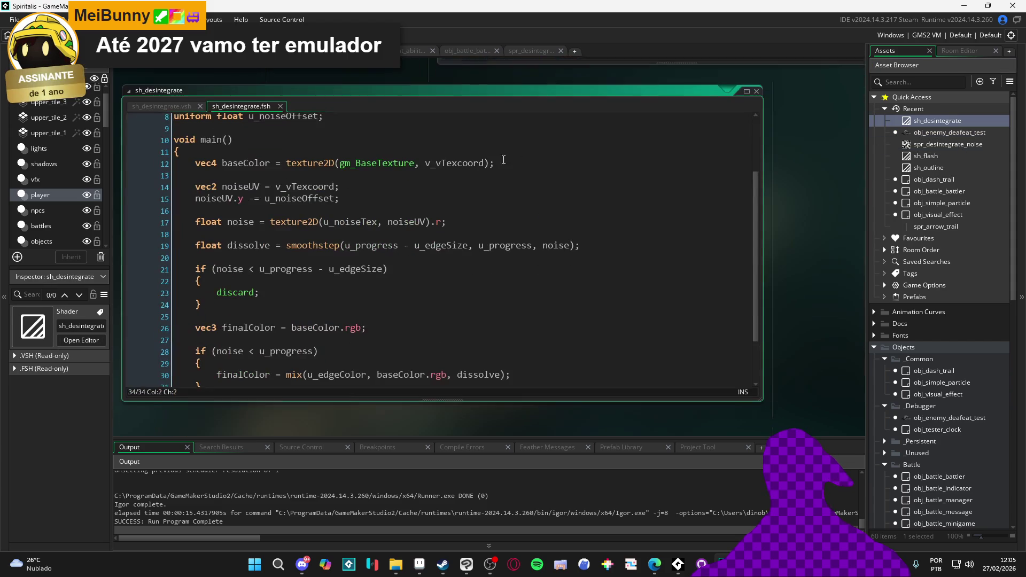
scroll(350, 229, "down", 1)
scroll(363, 214, "up", 2)
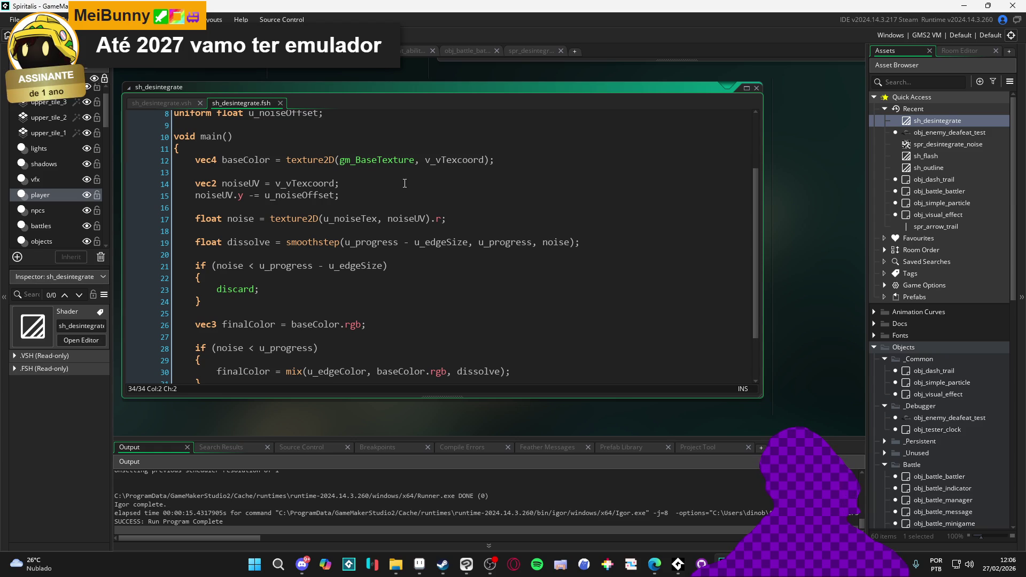
left_click(362, 187)
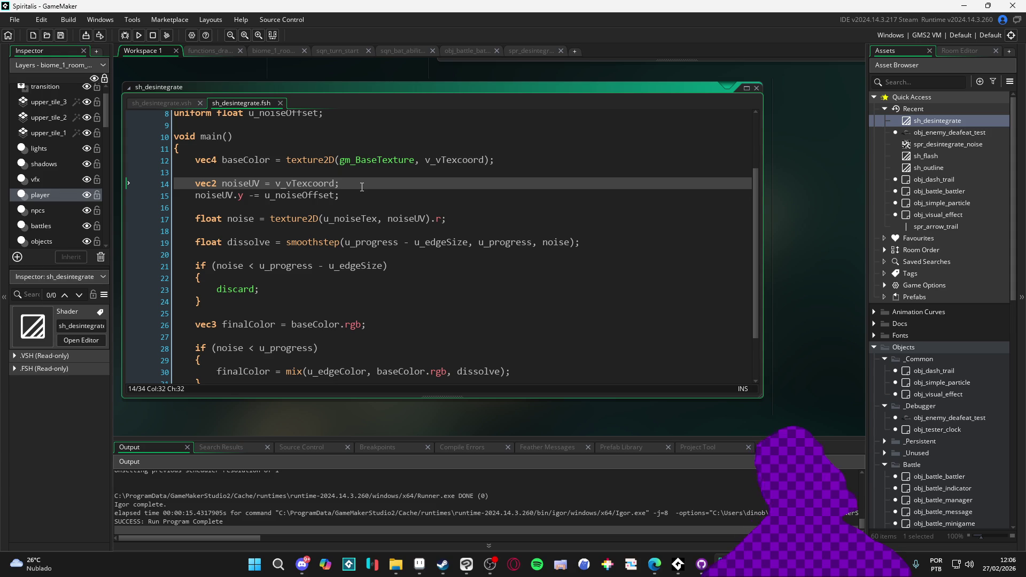
key("Return")
key("Return")
key("Up")
type("if(noiseU")
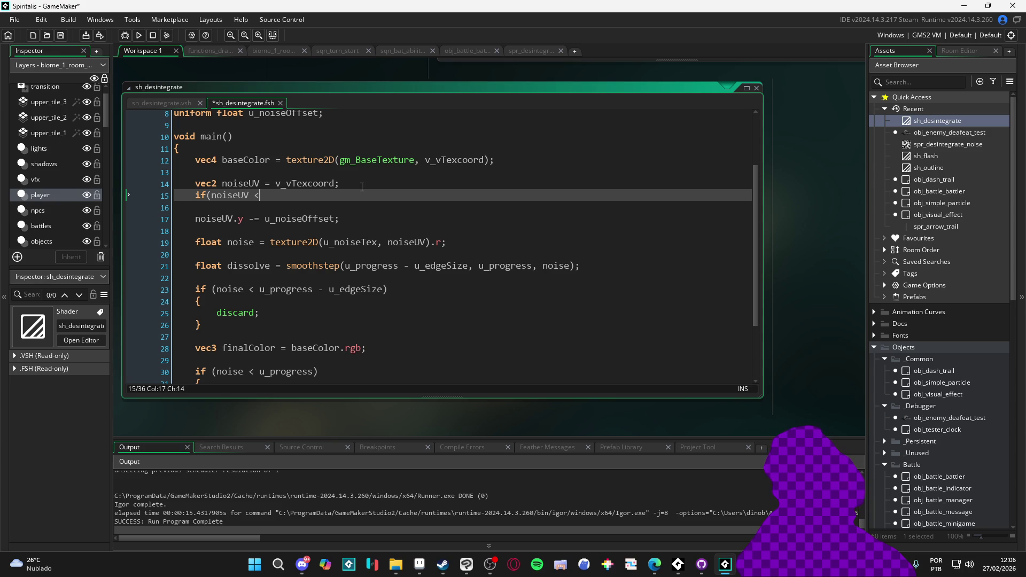
type("0")
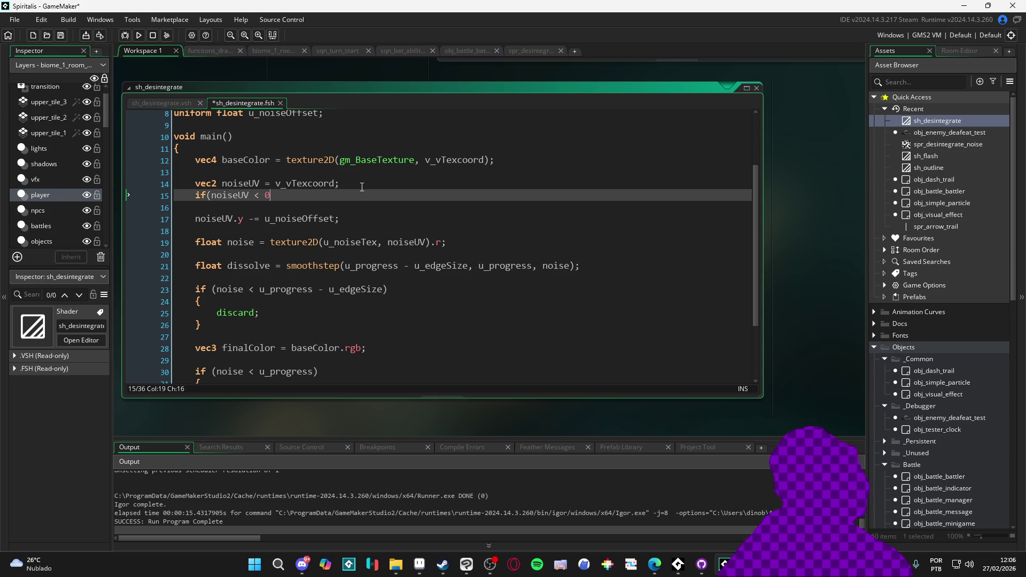
type("){")
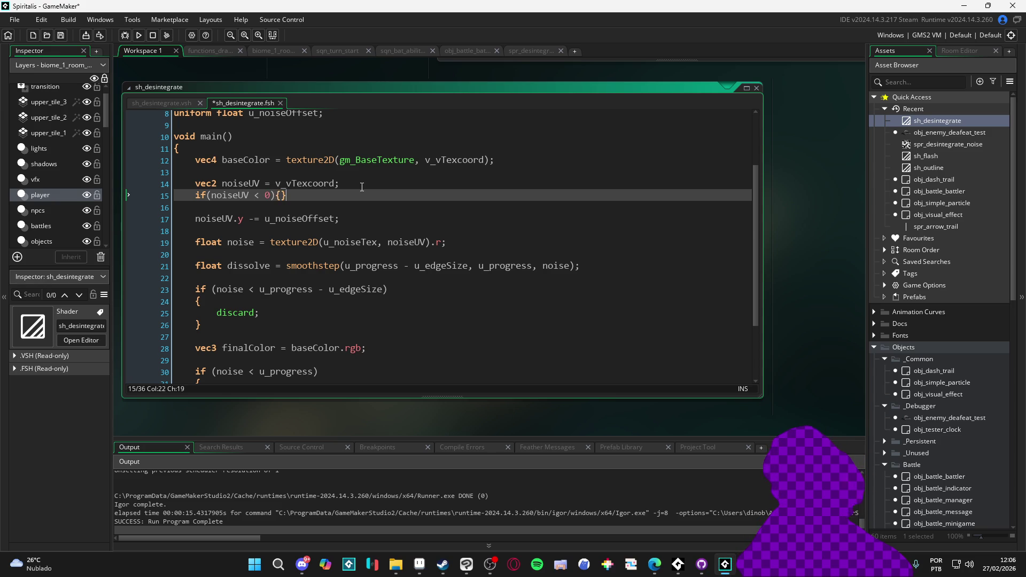
key("Return")
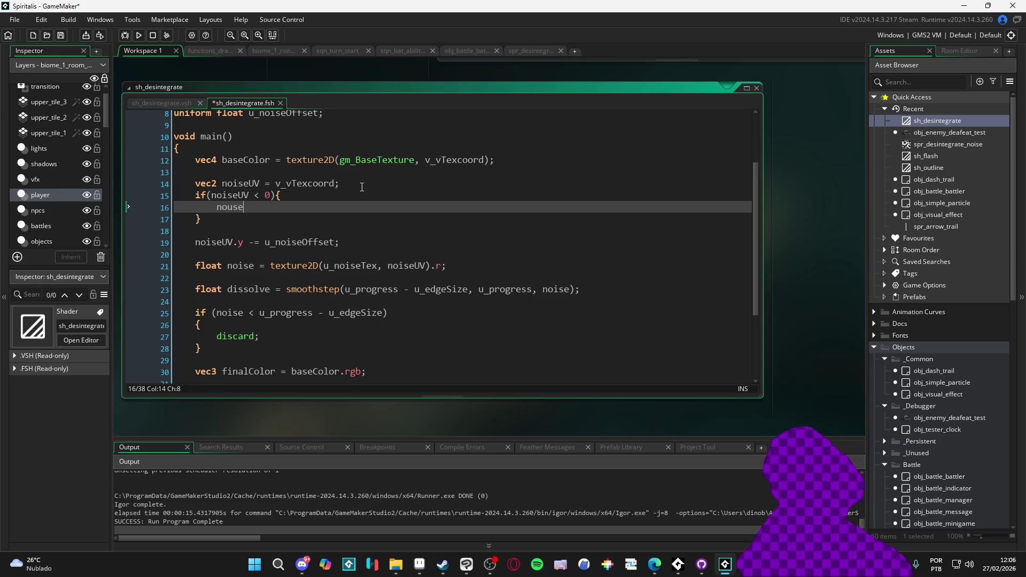
key("Up")
type(".0")
key("Down")
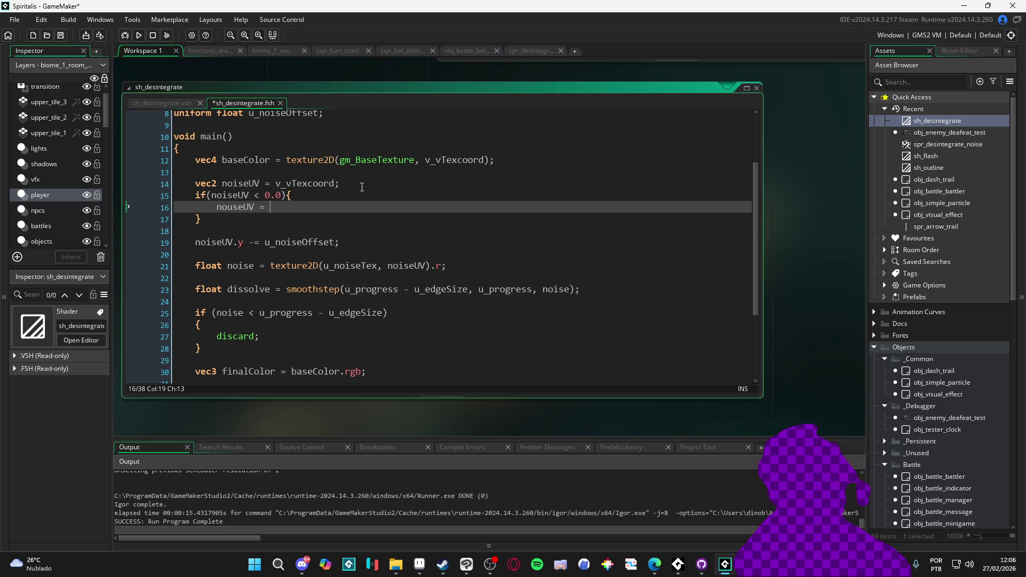
type("1.0")
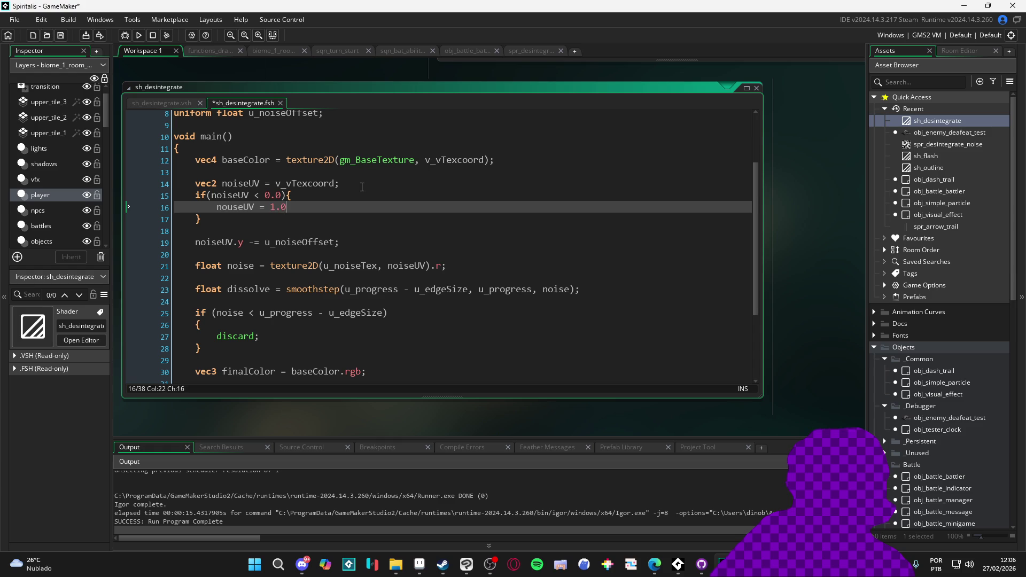
- Add a second if-block that resets noiseUV to 0 when it exceeds 1.0
key("Down")
key("Return")
type("if(noiseUV")
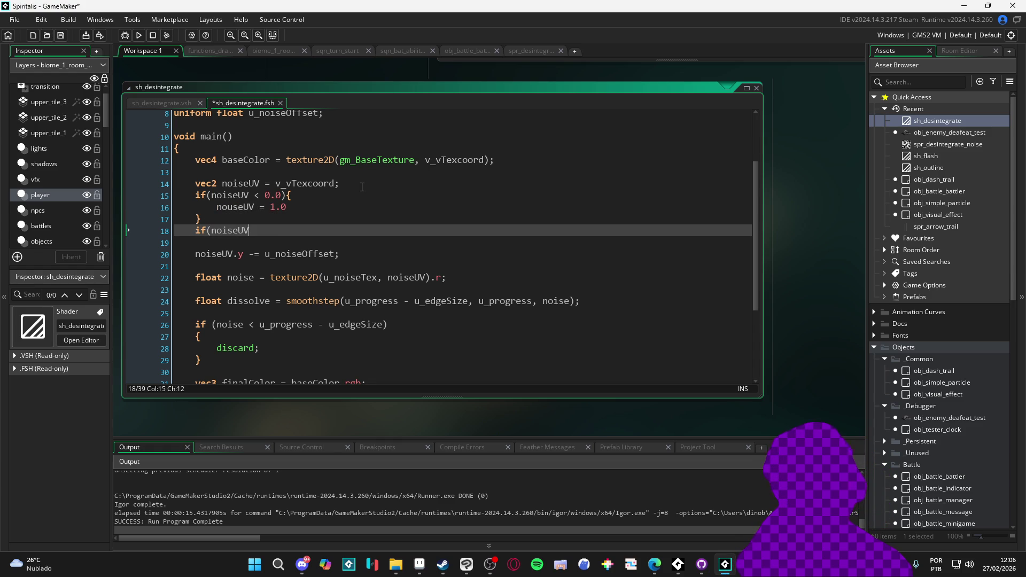
type("){")
key("Return")
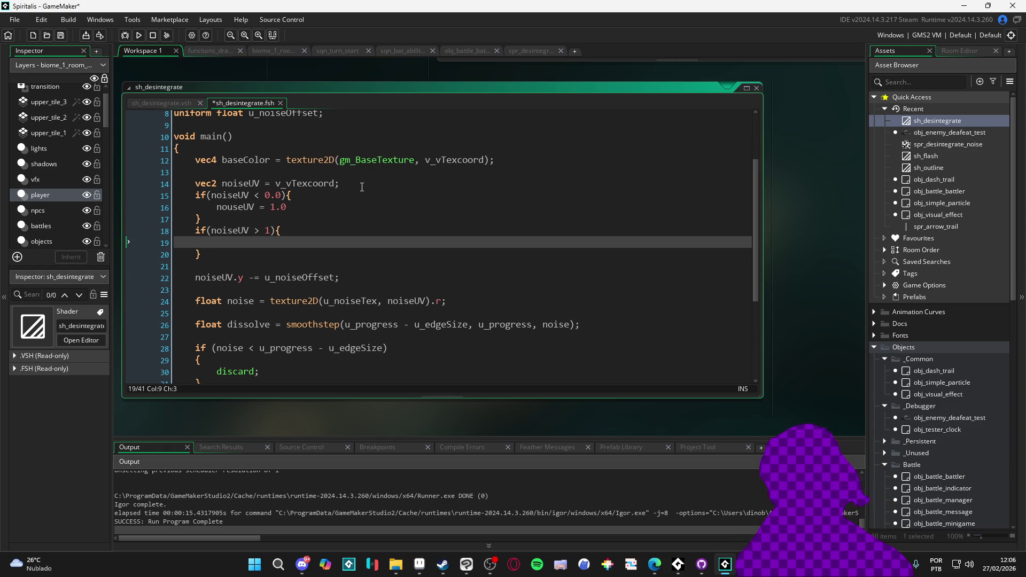
type("noiseUV >")
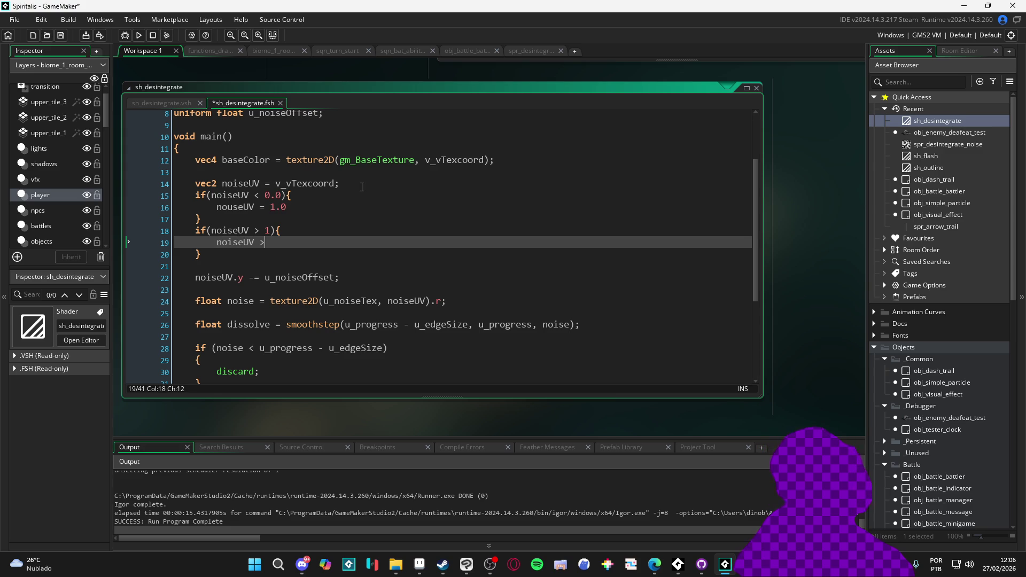
key("Up")
key("Right")
type(".0")
key("Down")
key("BackSpace")
type("= 0;")
- Add the missing semicolon on line 16, then save and run the game
key("Up")
key("Up")
key("Up")
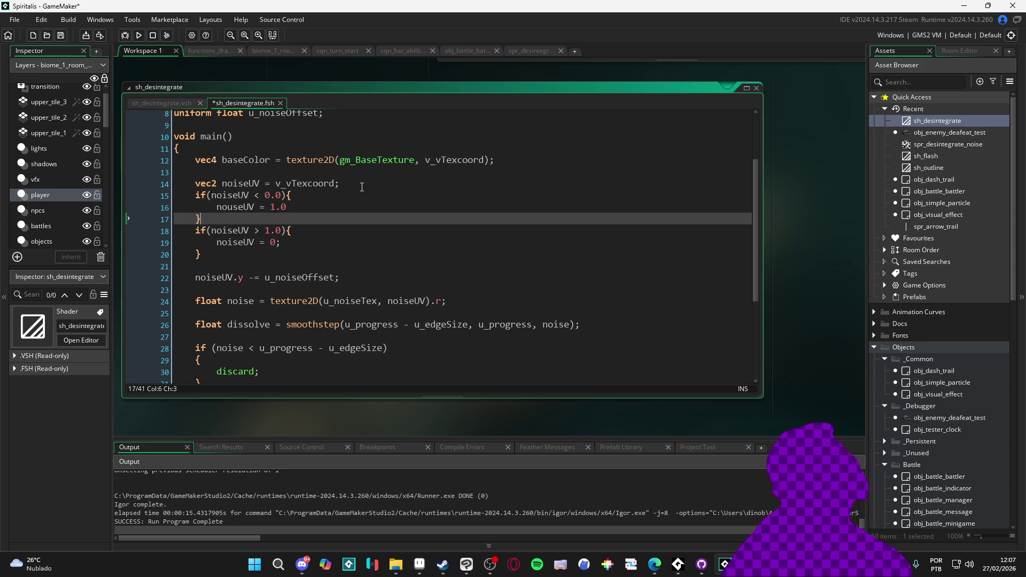
key("Down")
key("F5")
key("Down")
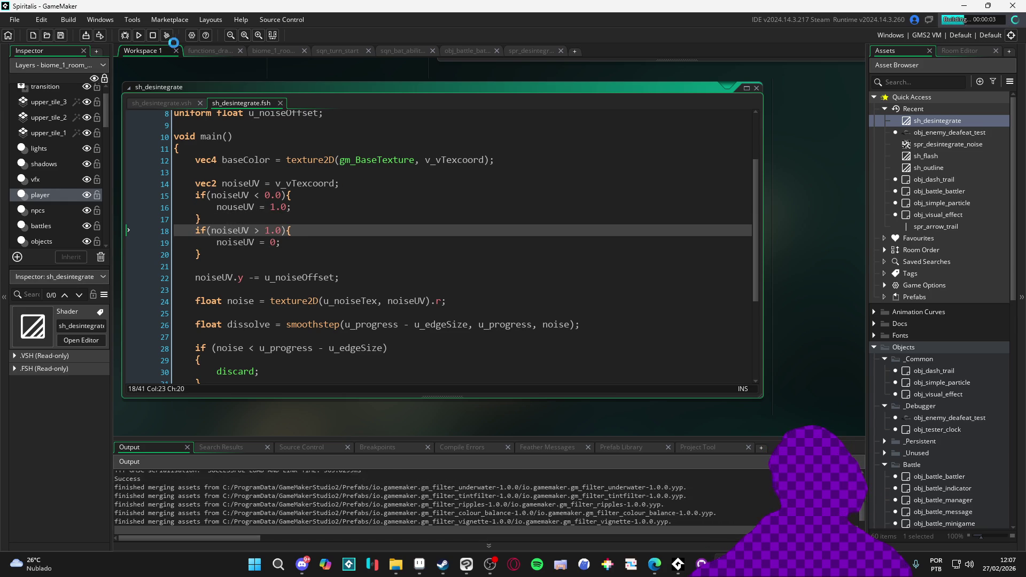
- Delete the noise_offset reset block from obj_enemy_deafeat_test's Step event, run, and open the first shader compile error
double_click(982, 133)
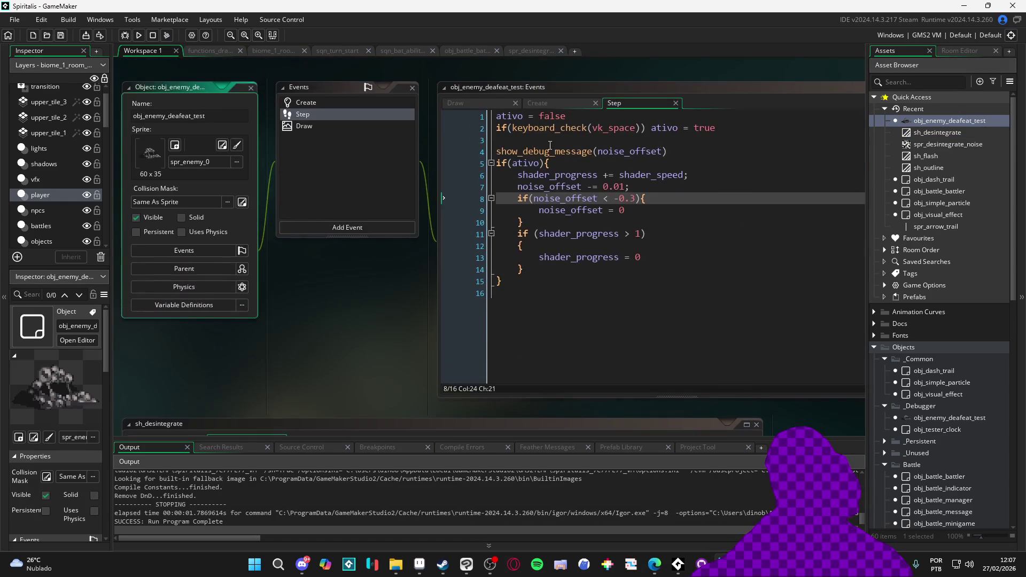
mouse_move(523, 222)
left_mouse_down()
mouse_move(540, 201)
mouse_move(491, 199)
left_mouse_up()
key("BackSpace")
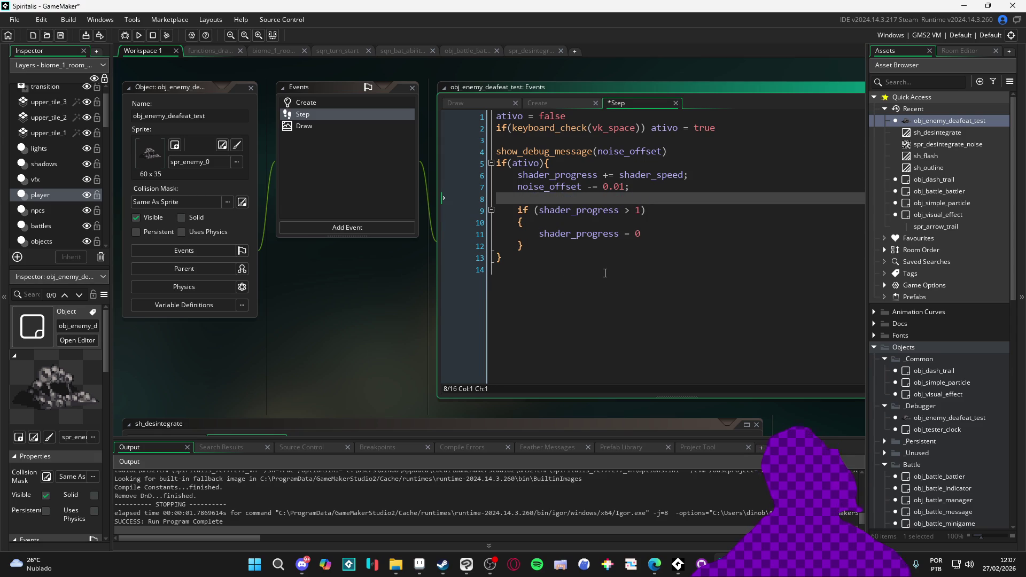
key("F5")
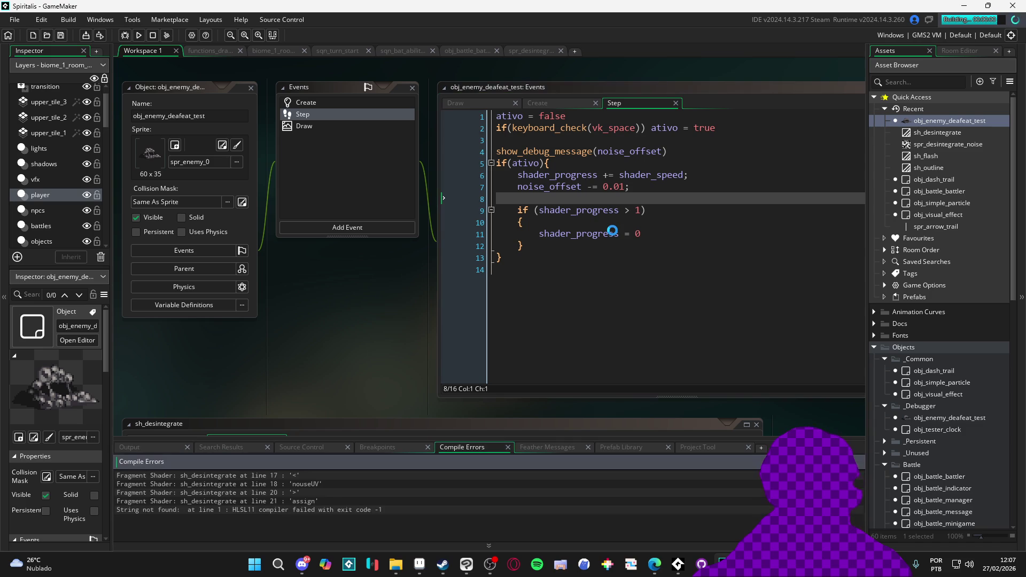
double_click(354, 476)
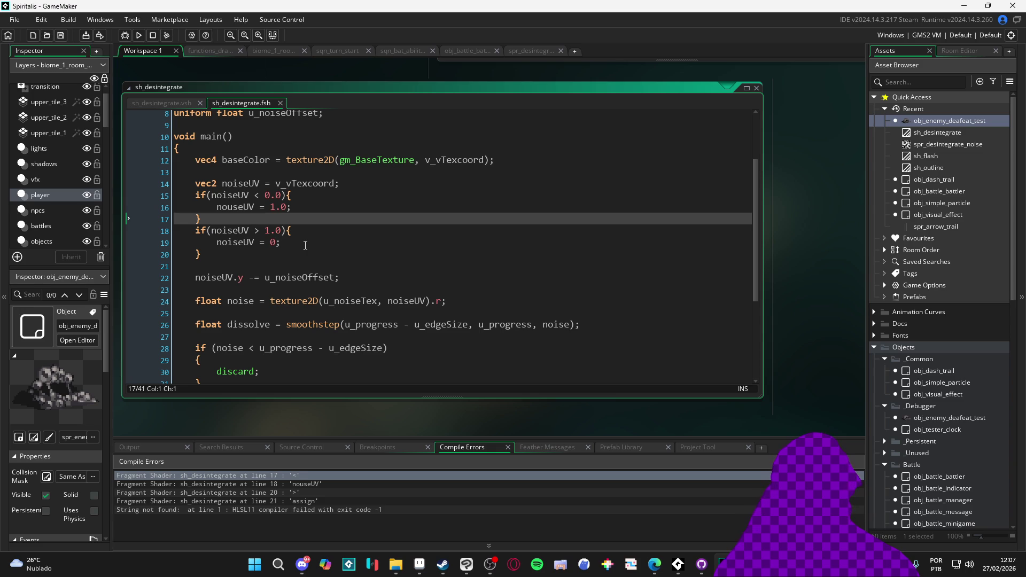
- Undo the edits, delete both noiseUV bounds-check blocks from the fragment shader, and rebuild the game
key("ctrl+z")
key("ctrl+z")
key("ctrl+z")
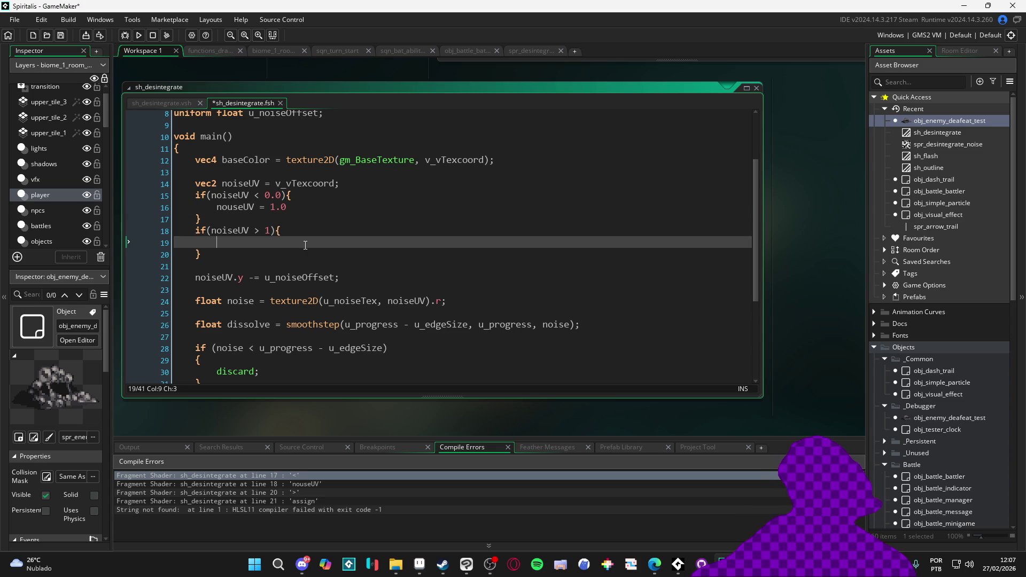
key("ctrl+z")
key("ctrl+z")
mouse_move(305, 245)
left_mouse_down()
mouse_move(182, 225)
mouse_move(158, 199)
left_mouse_up()
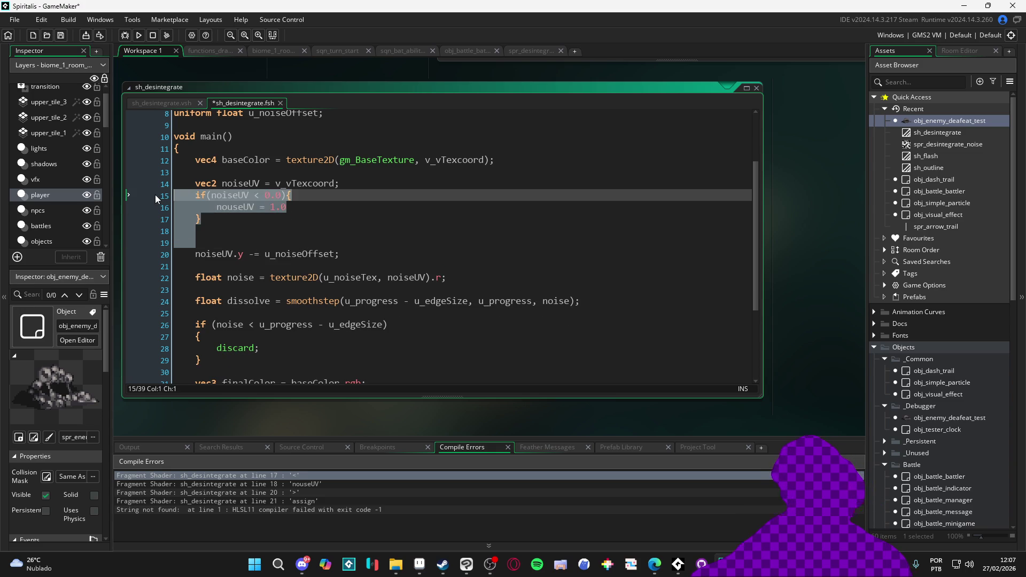
key("Delete")
key("F5")
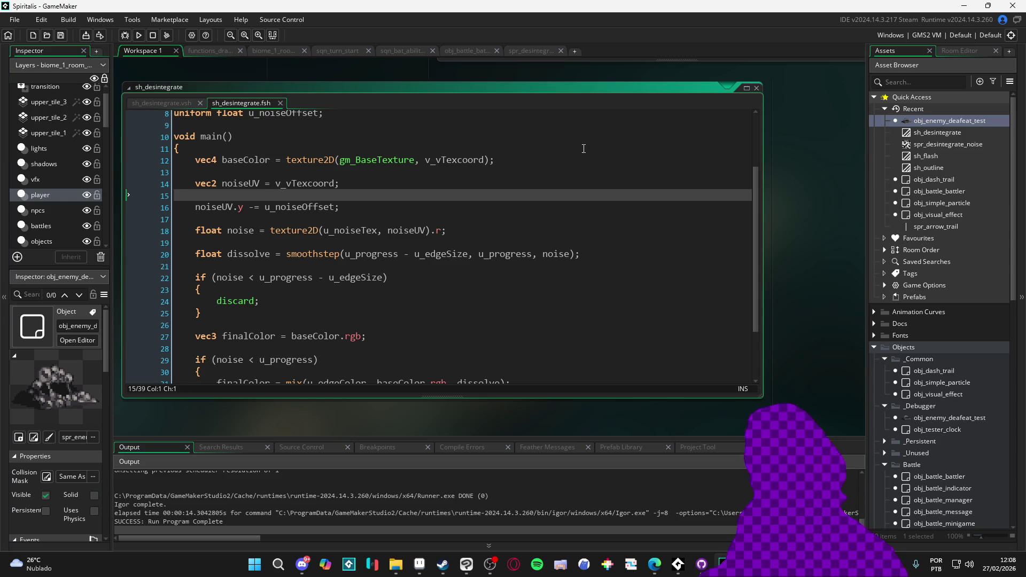
- Open the spr_desintegrate_noise sprite and view its noise image in Clip Studio Paint
left_click(917, 146)
double_click(917, 145)
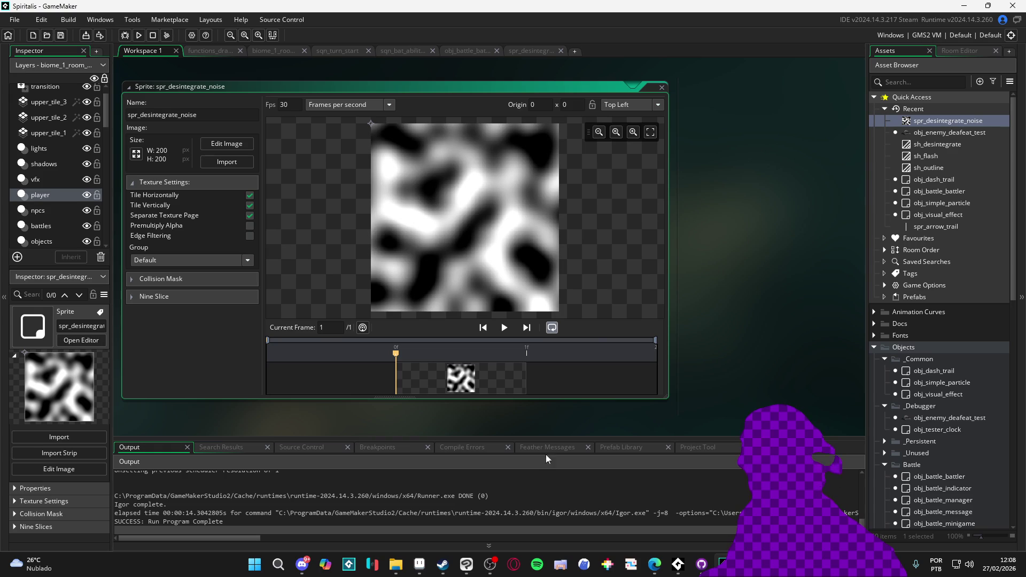
left_click(475, 570)
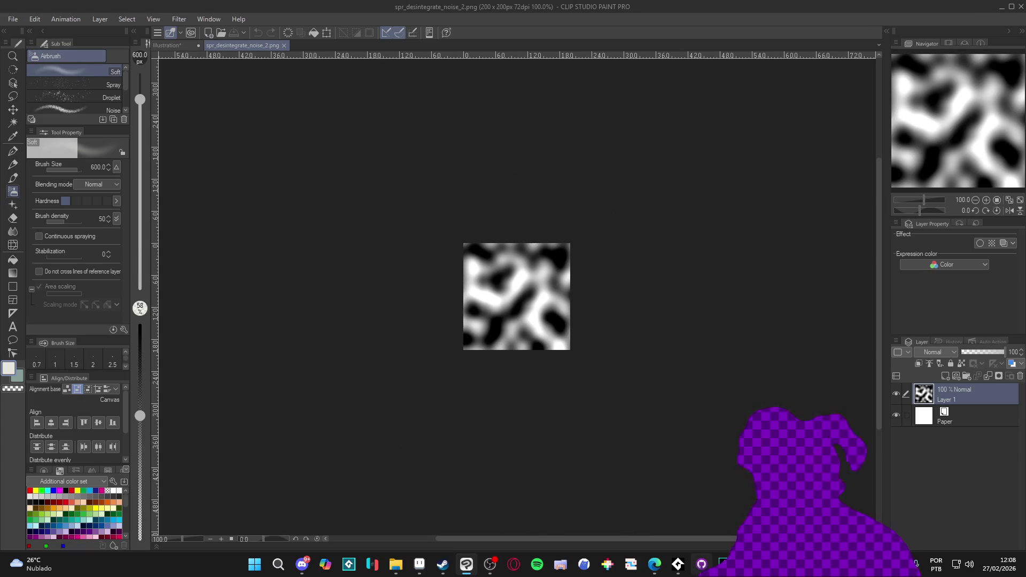
- Select and deselect the whole noise image, then switch to the browser and pause the video
key("ctrl+a")
key("ctrl+d")
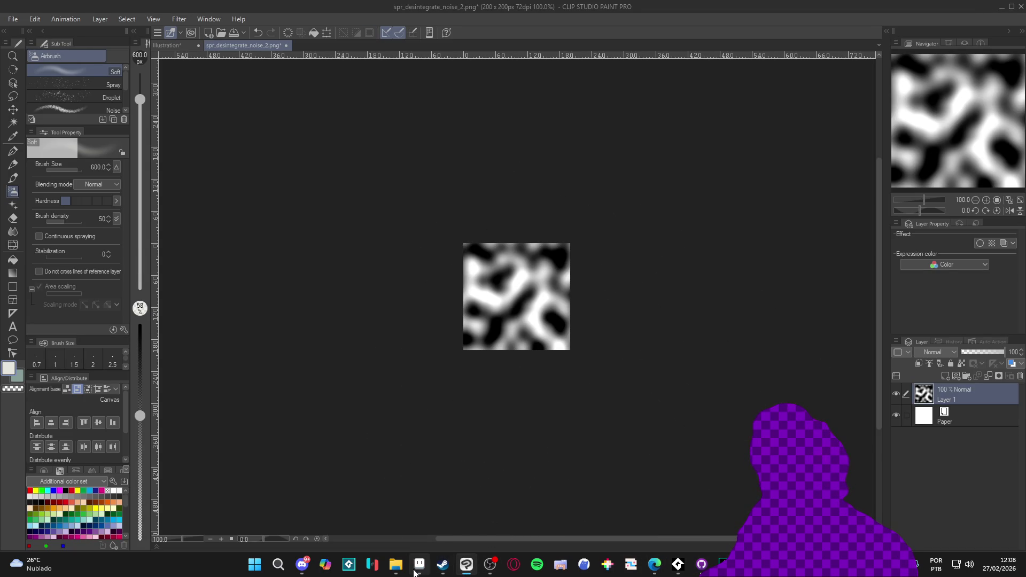
mouse_move(419, 569)
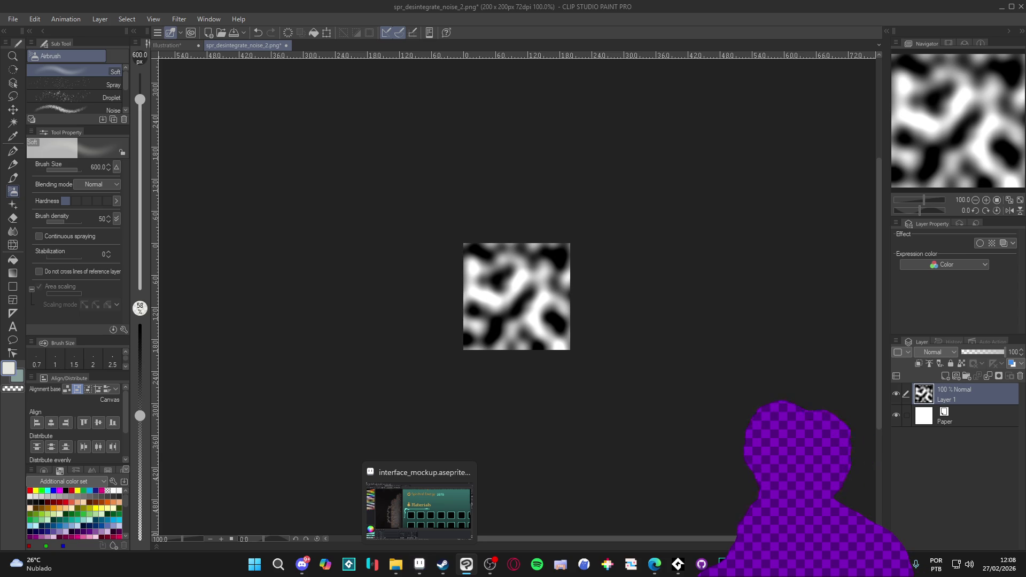
left_click(654, 564)
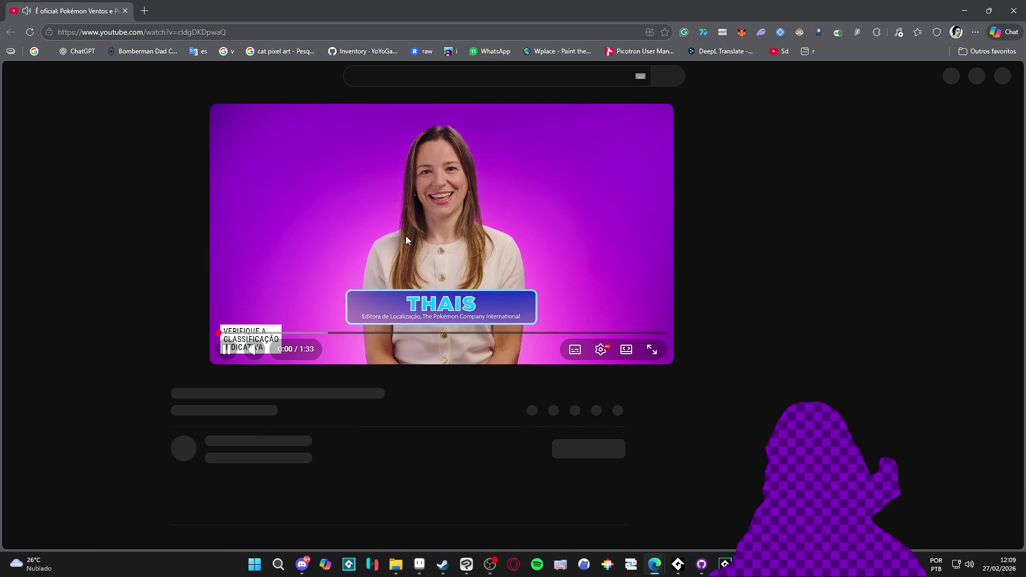
left_click(409, 231)
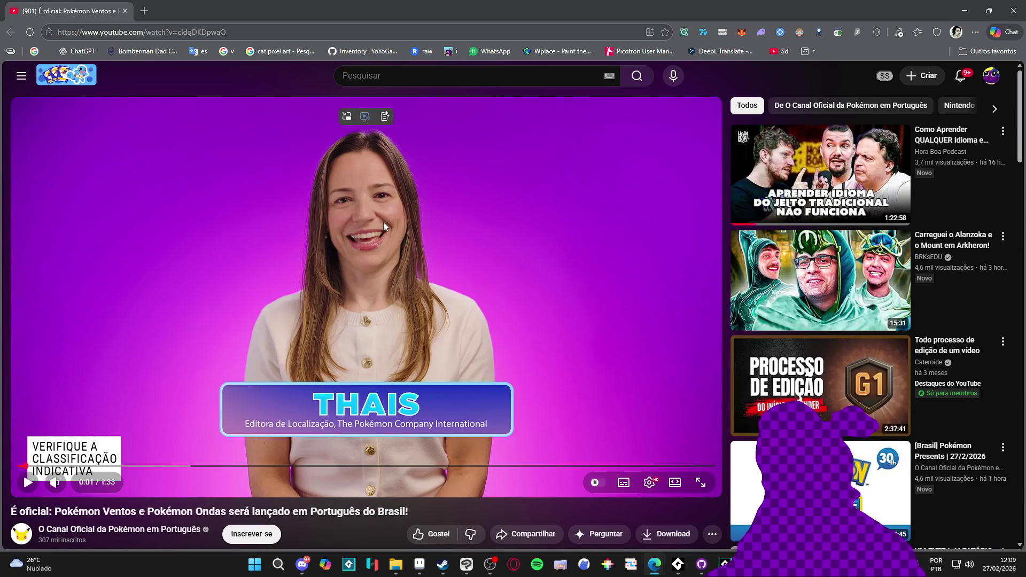
- Resume the Pokémon Ventos e Pokémon Ondas video, pause it at 1:01, then close the browser
left_click(383, 222)
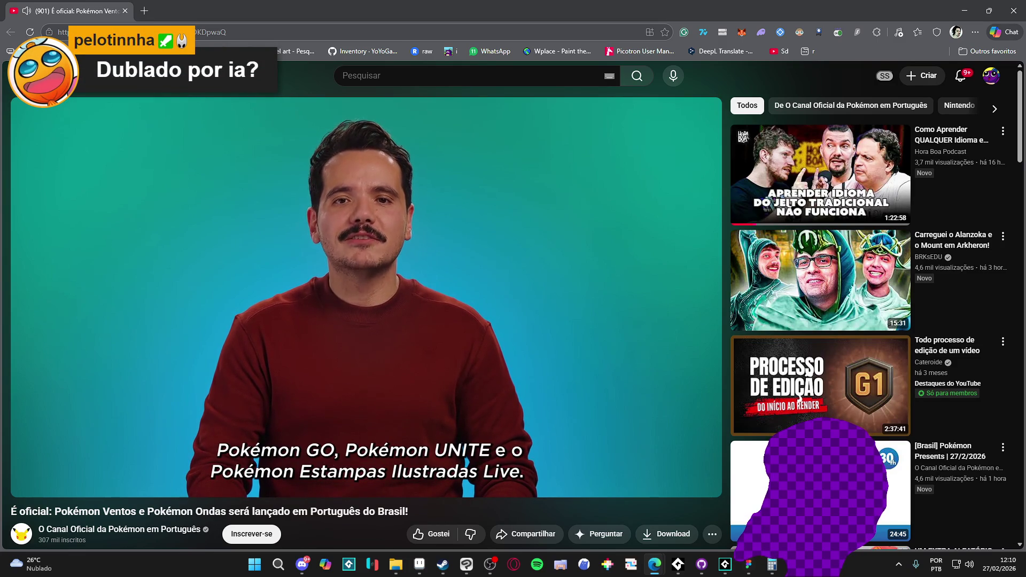
mouse_move(388, 449)
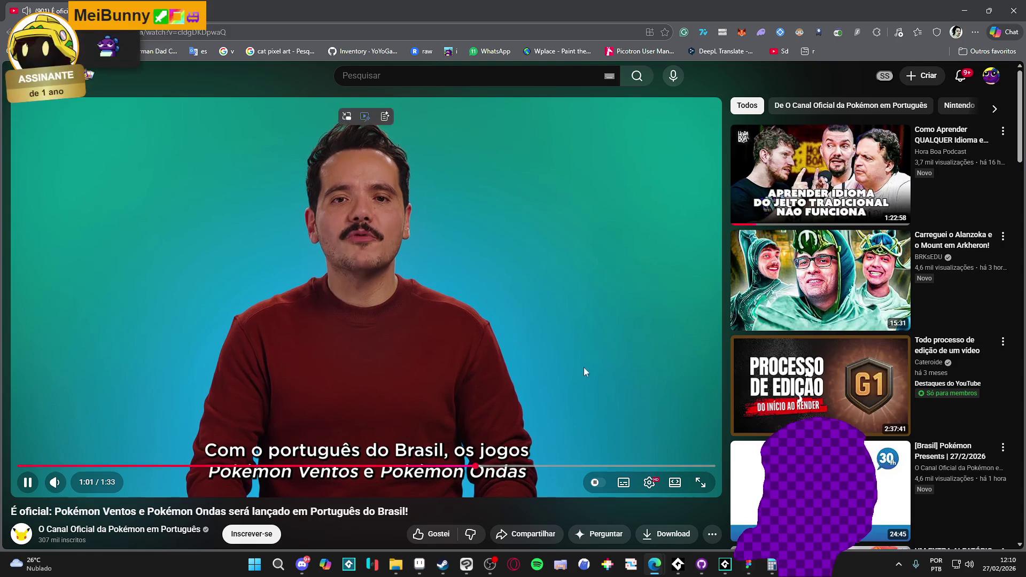
left_click(589, 284)
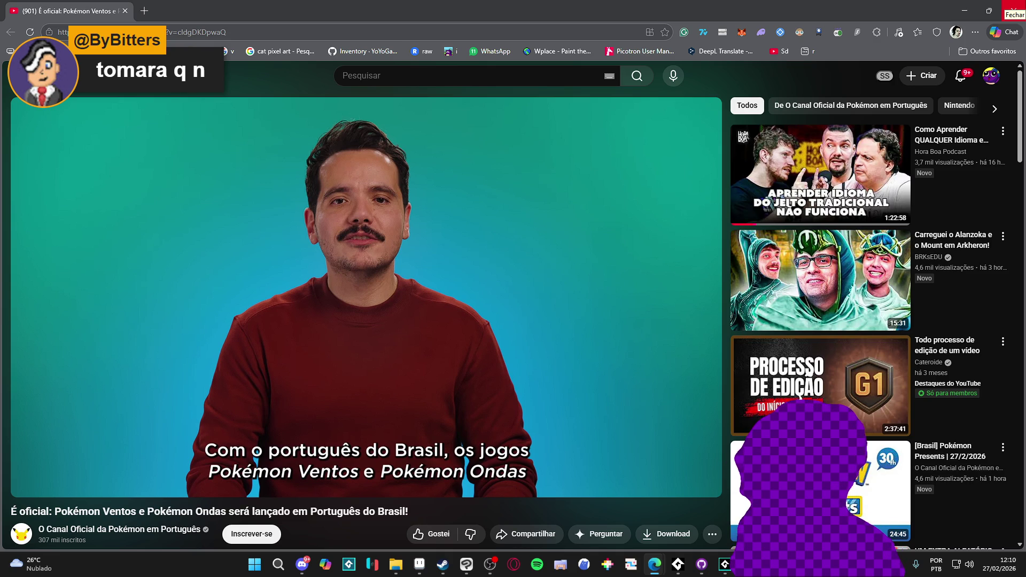
left_click(1014, 10)
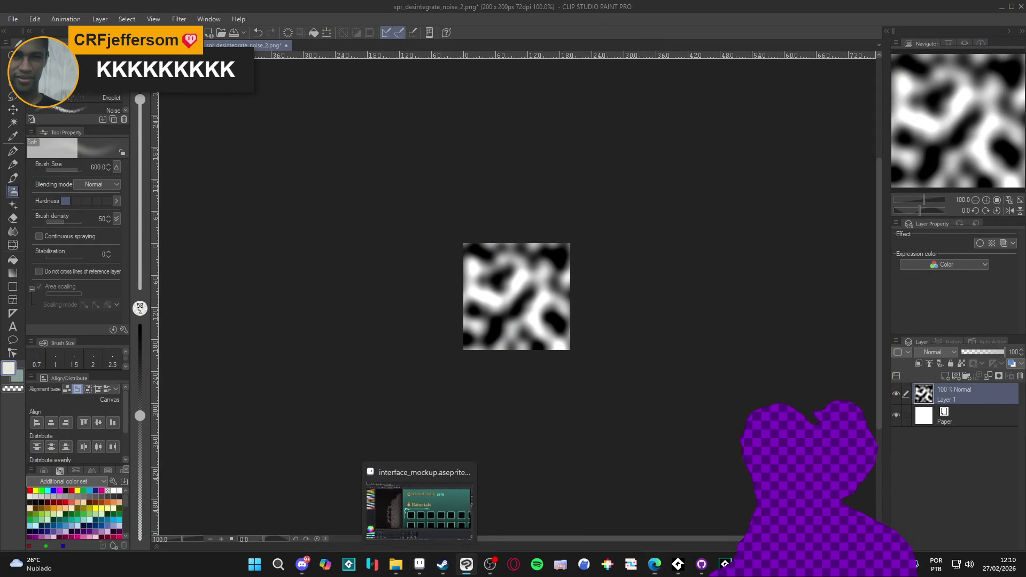
- Bring Aseprite with interface_mockup.aseprite to the front
left_click(420, 562)
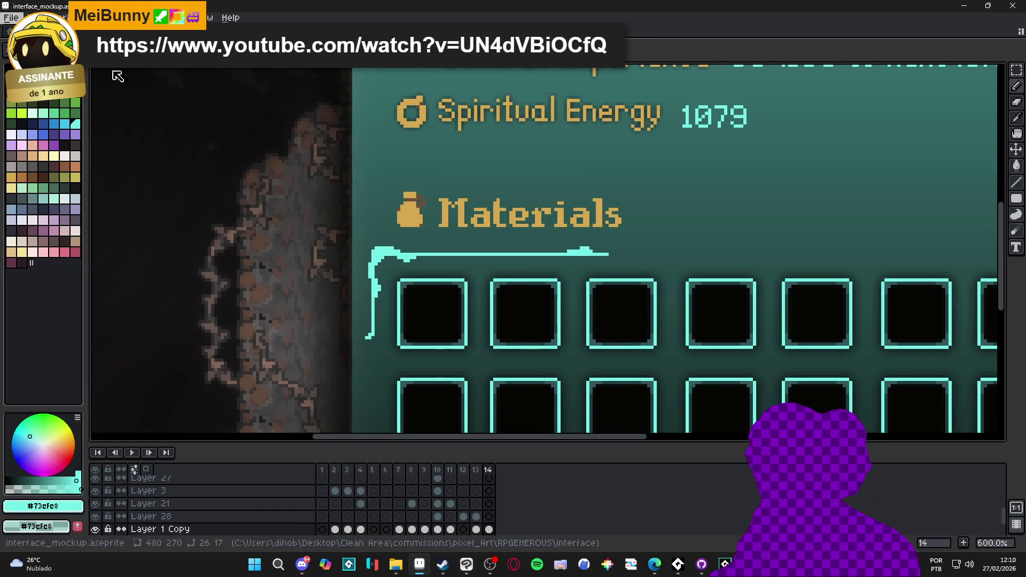
- Create a new 200x200 sprite and paste the noise image into it
key("ctrl+n")
key("Return")
key("ctrl+v")
key("Return")
- Show the sprite in Tiled Mode across both axes, then minimize Aseprite
left_click(199, 17)
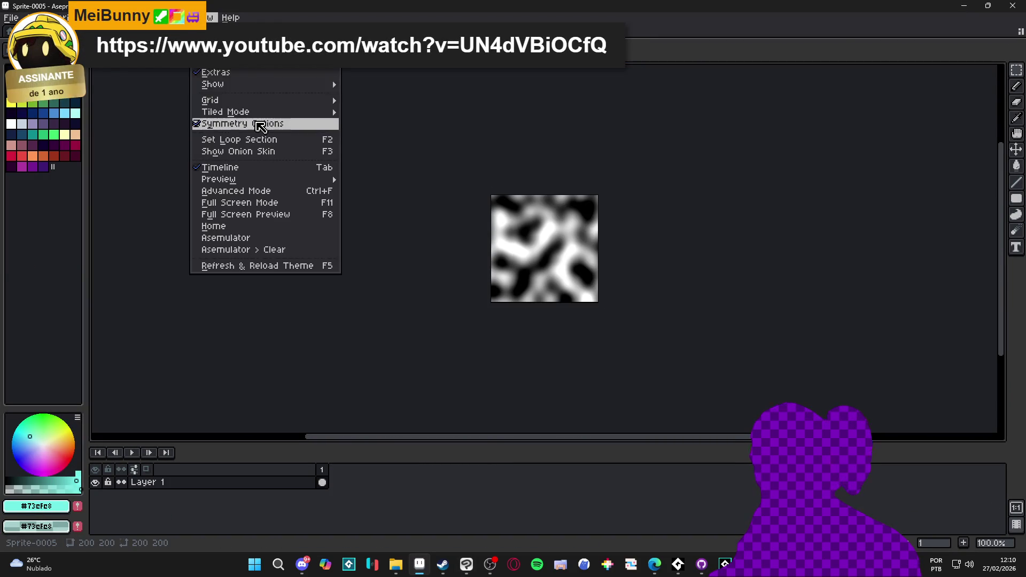
mouse_move(253, 118)
left_click(428, 125)
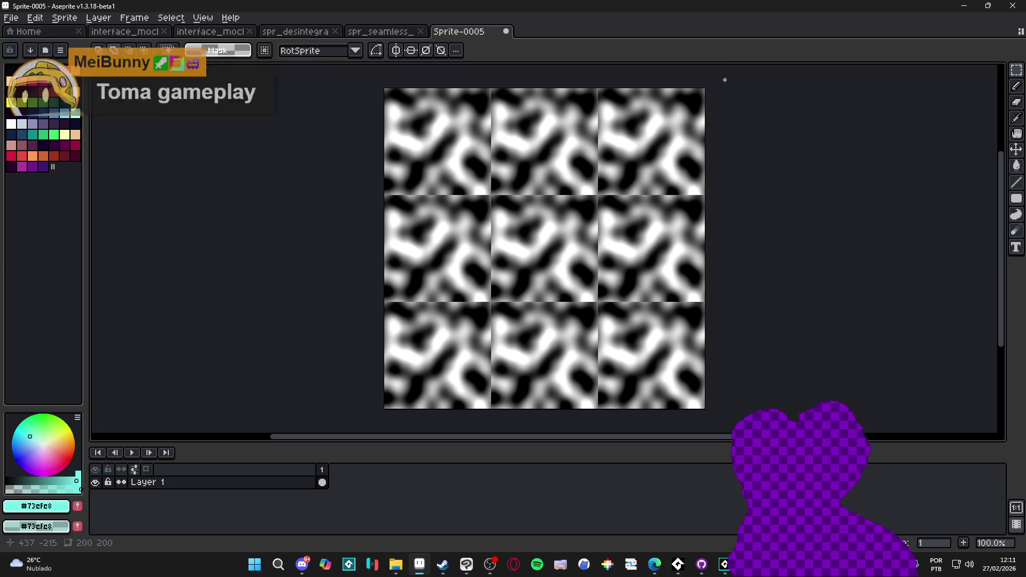
left_click(981, 6)
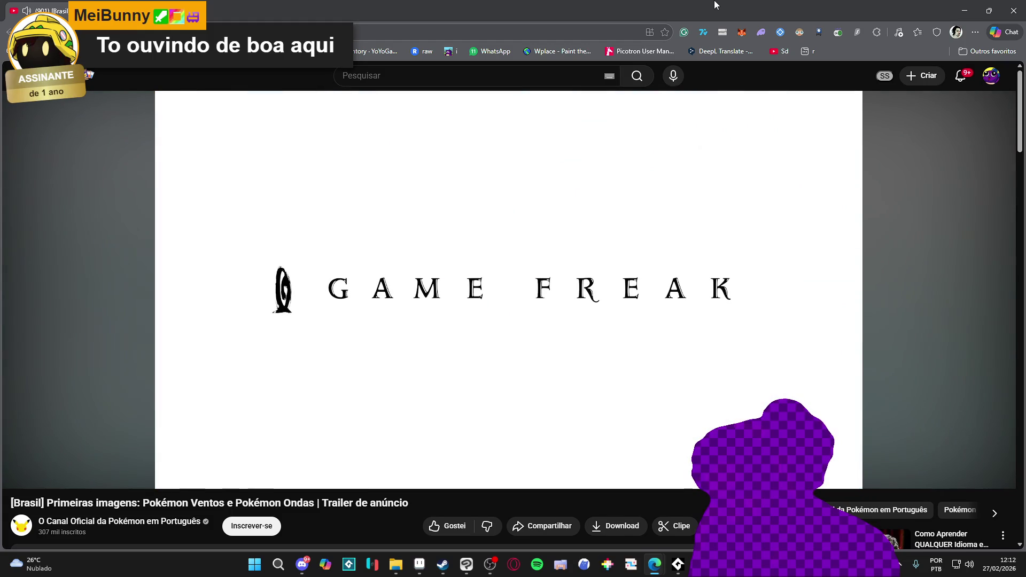
mouse_move(647, 363)
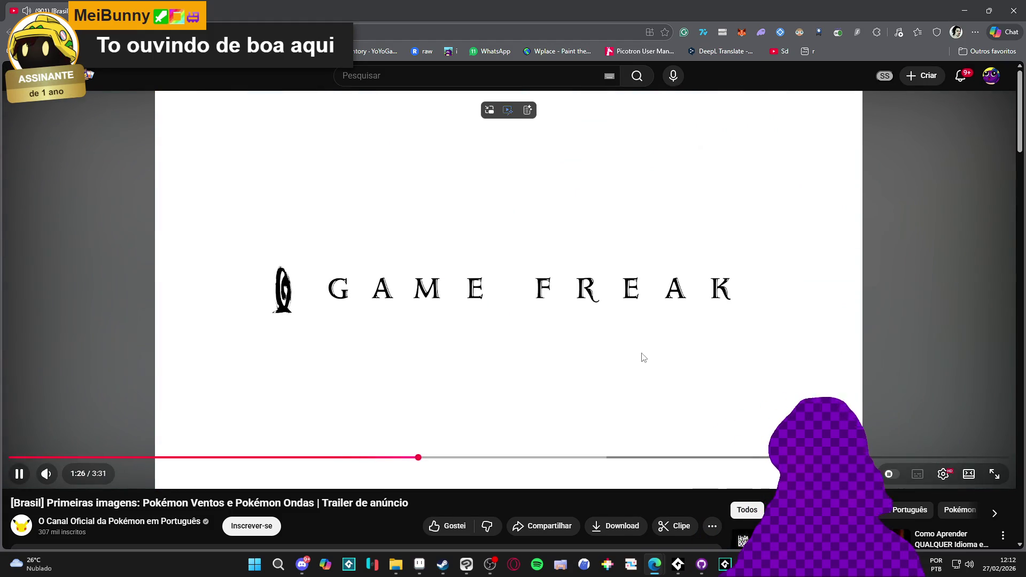
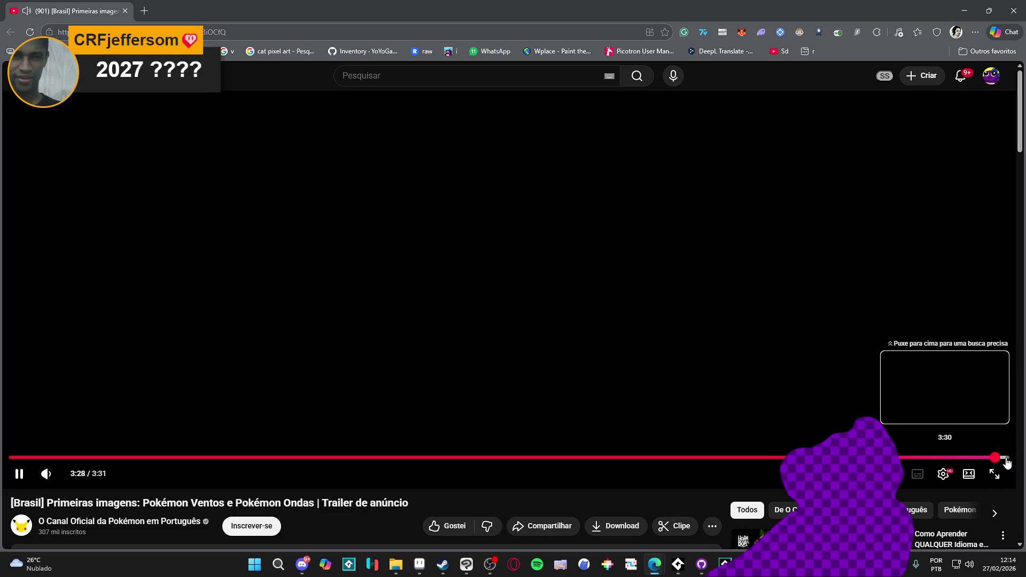
- Bring the 200×200 black-and-white noise texture in Clip Studio Paint to the front
key("alt+Tab")
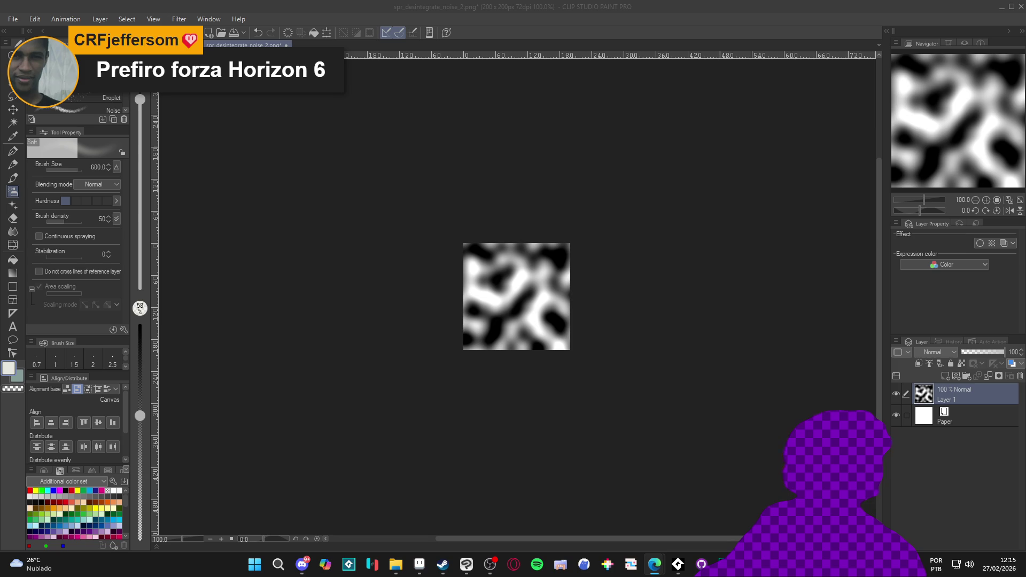
mouse_move(702, 565)
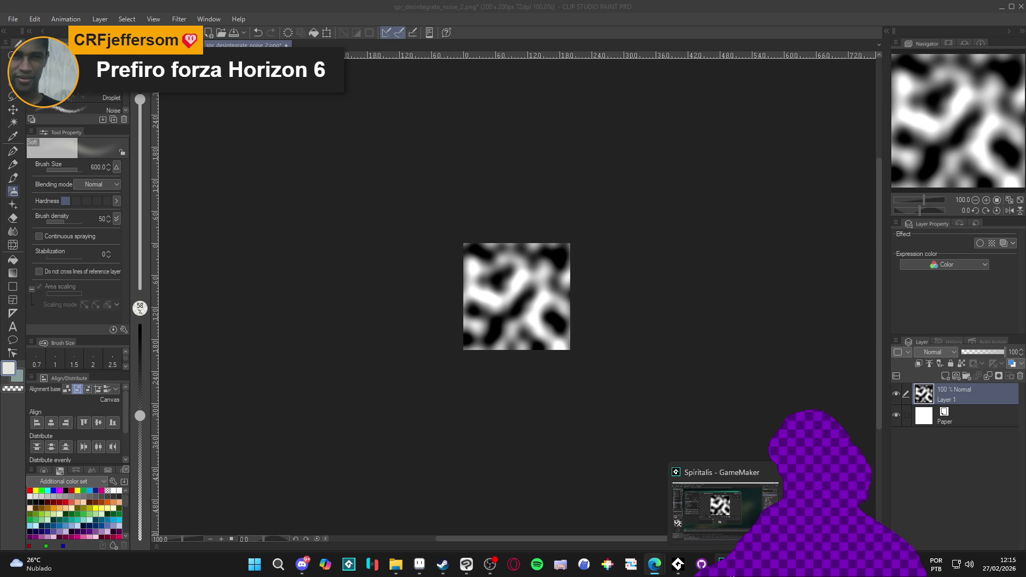
left_click(721, 505)
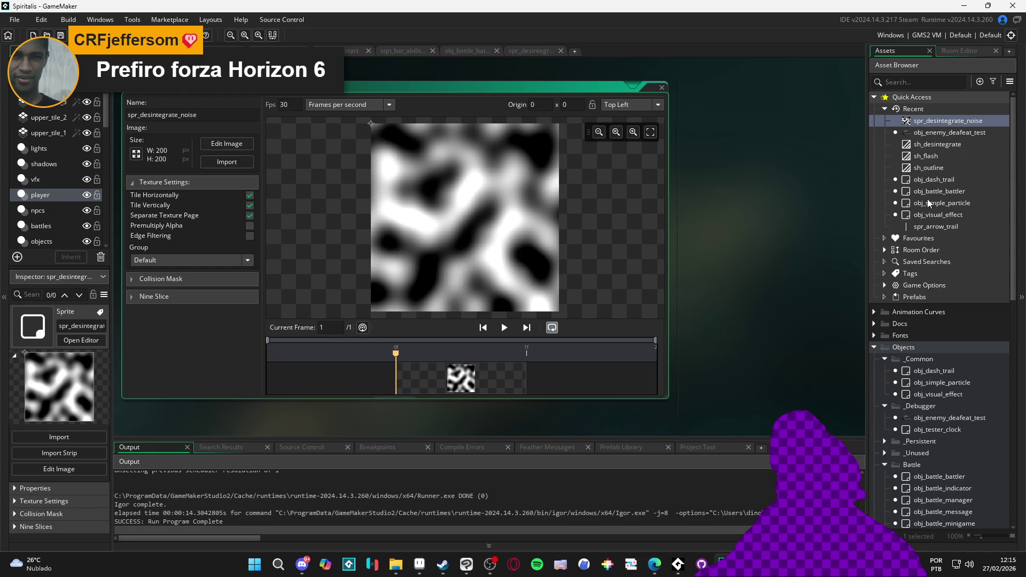
- Back up sh_desintegrate as sh_desintegrate_1 and paste the glowing-edge fragment code into the original
left_click(947, 146)
key("ctrl+d")
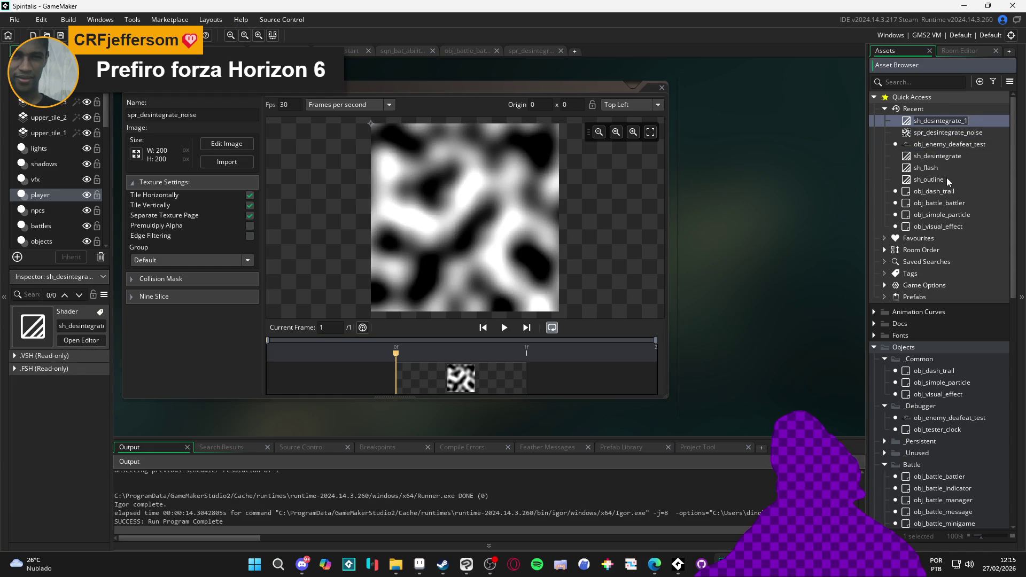
double_click(953, 156)
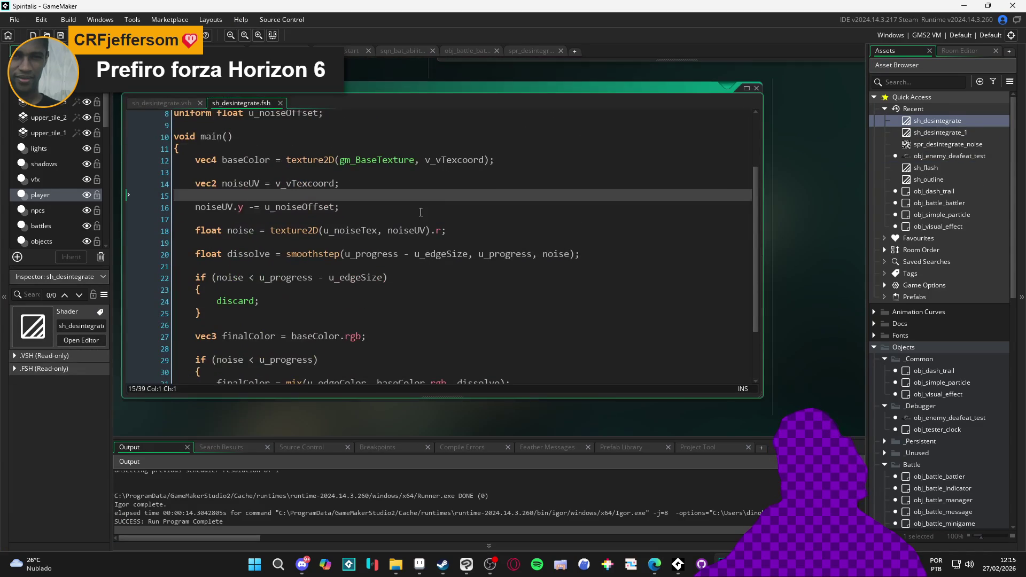
key("ctrl+a")
key("ctrl+v")
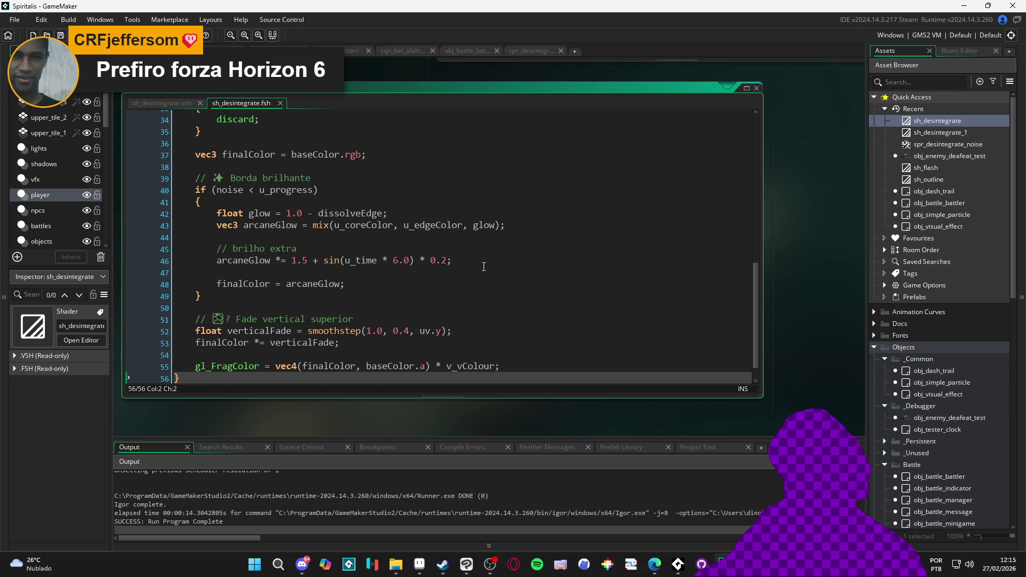
- Review the new shader's uniforms, then open obj_enemy_deafeat_test's Create event
scroll(663, 310, "down", 1)
left_click_drag(755, 333, 736, 127)
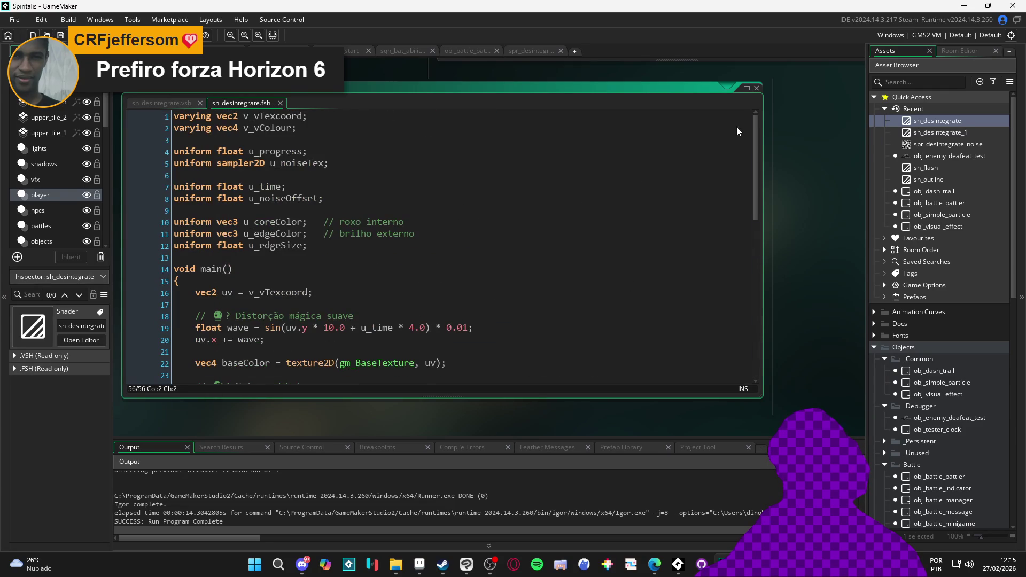
left_click(342, 204)
scroll(342, 205, "down", 12)
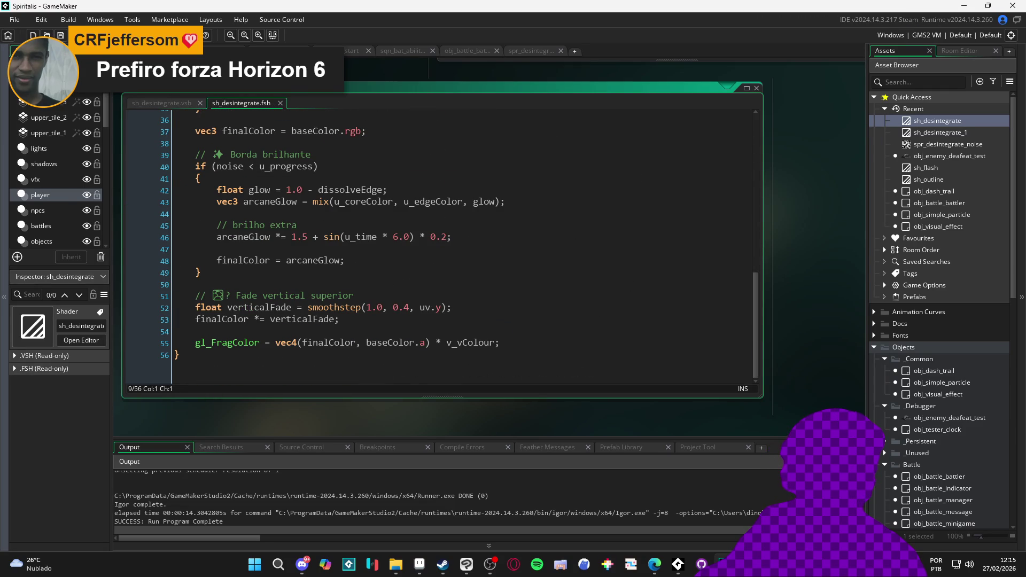
double_click(931, 156)
left_click(354, 106)
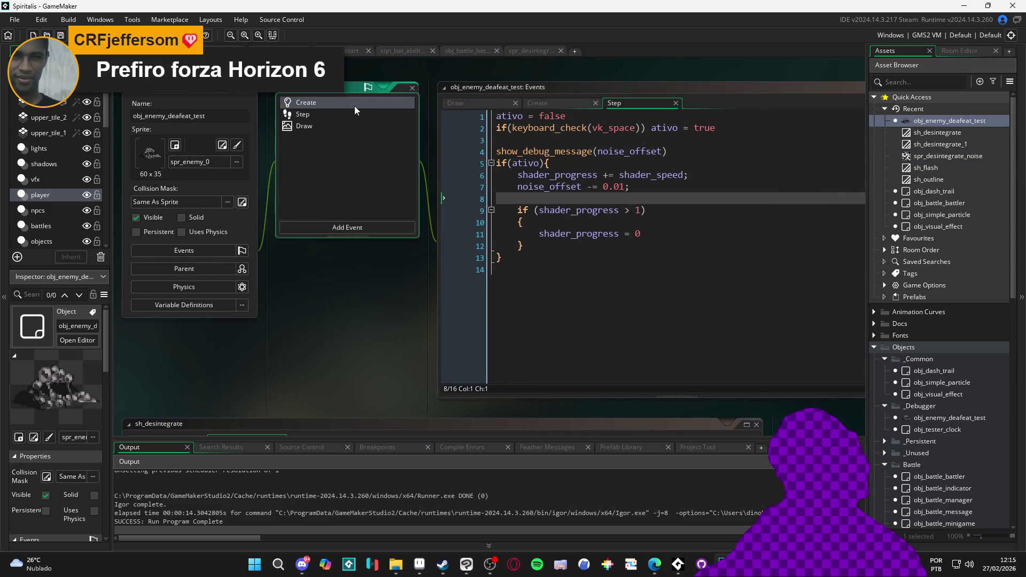
- Add the u_time uniform lookup below u_noiseTex and delete the old u_noiseOffset lookup
left_click(646, 88)
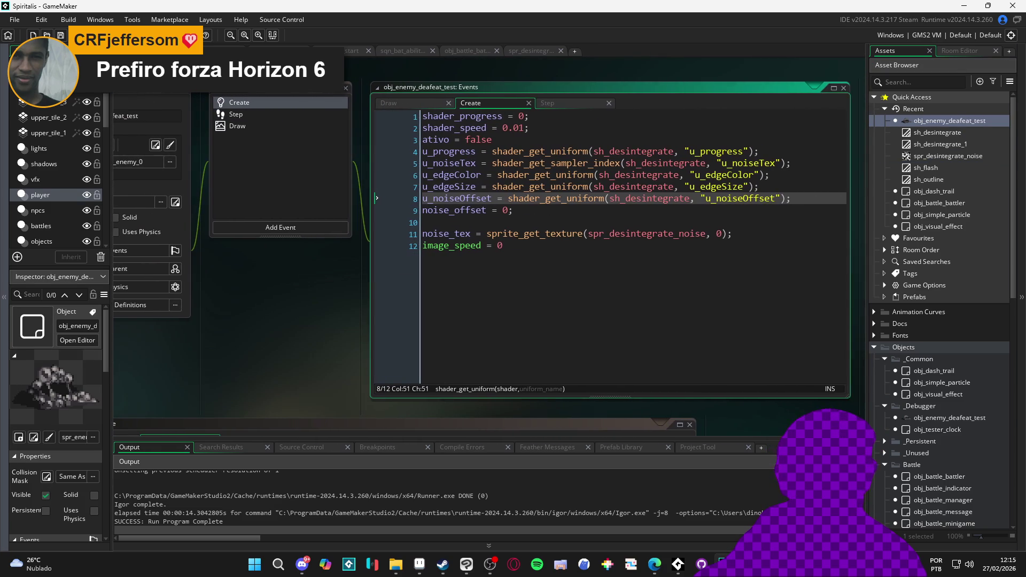
left_click(432, 151)
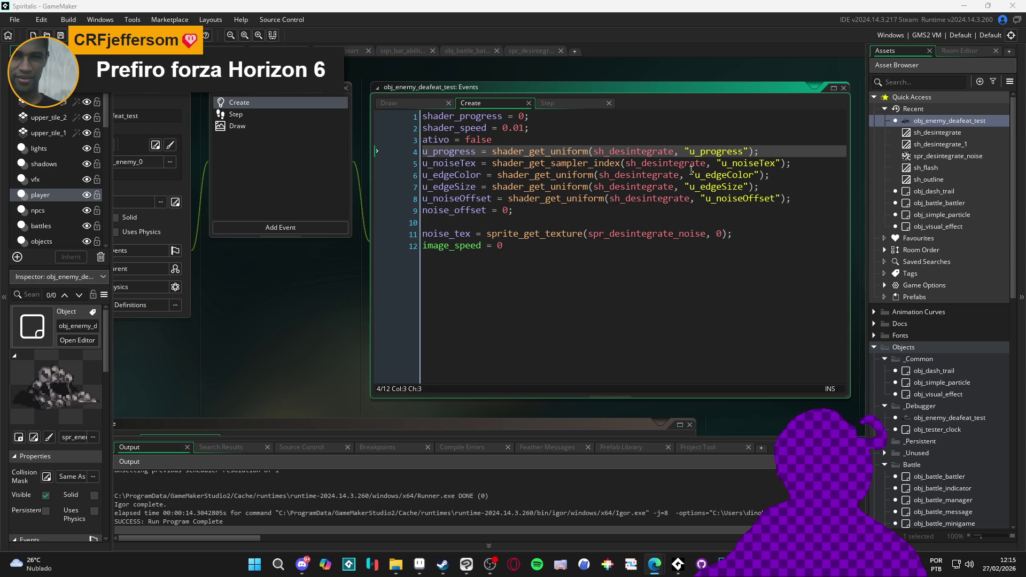
left_click(669, 163)
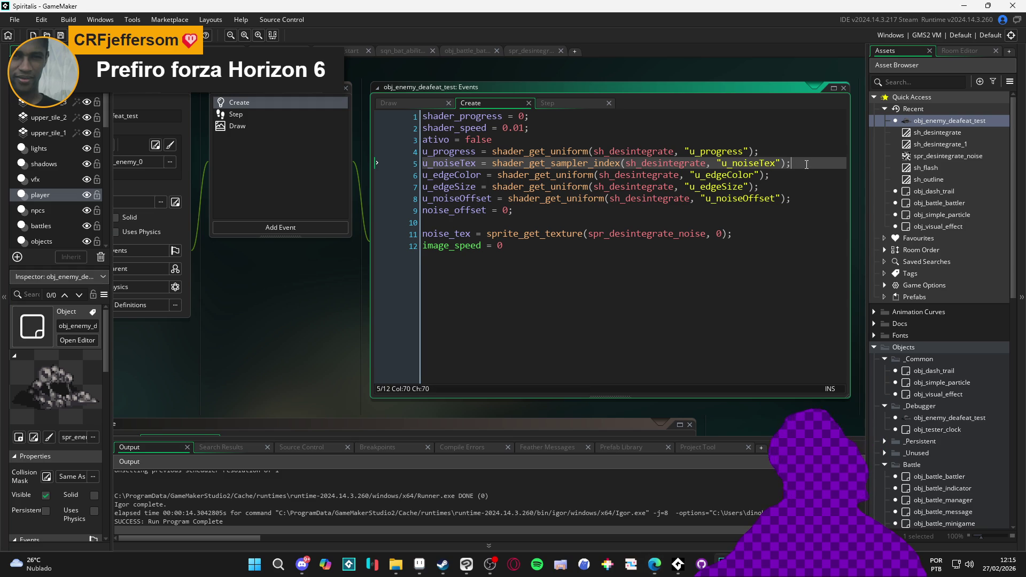
key("Return")
type("u_time = shader_get_uniform(shd_arcane, \"u_time\");")
left_click(654, 563)
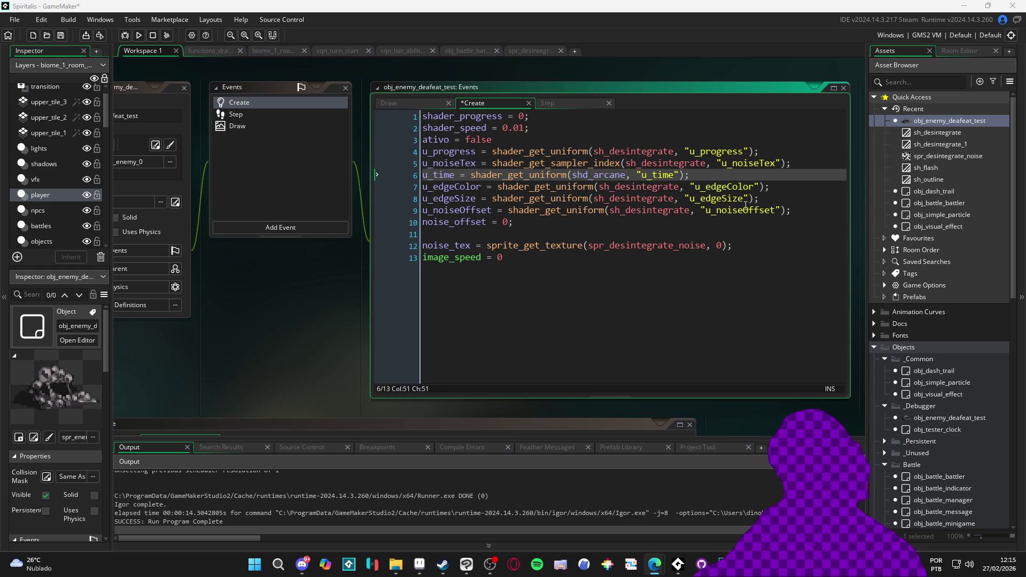
left_click_drag(808, 209, 360, 211)
key("ctrl+c")
key("BackSpace")
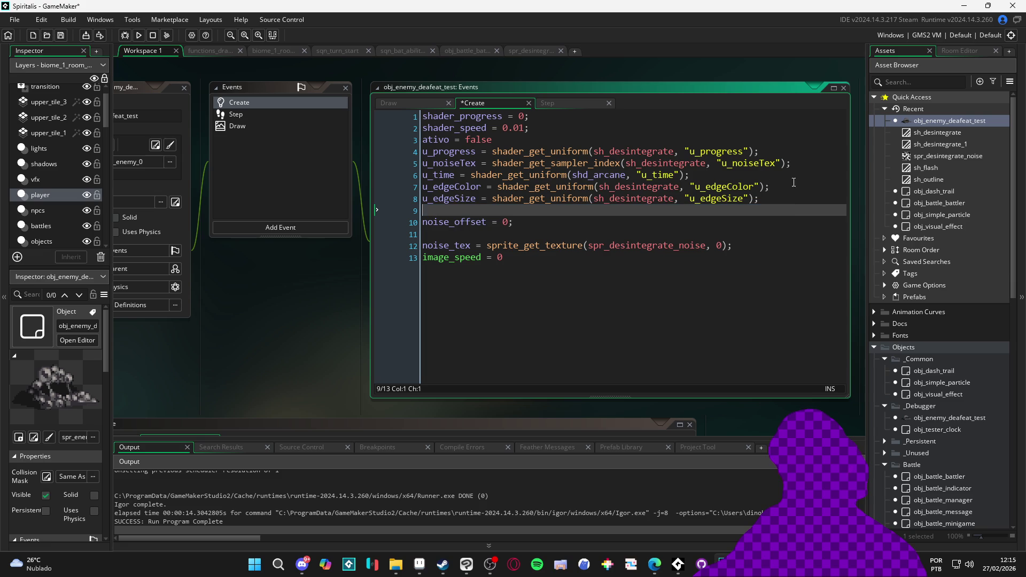
- Add the u_noiseOffset and u_coreColor uniform lookups after the u_time line
left_click(804, 173)
key("Return")
key("ctrl+v")
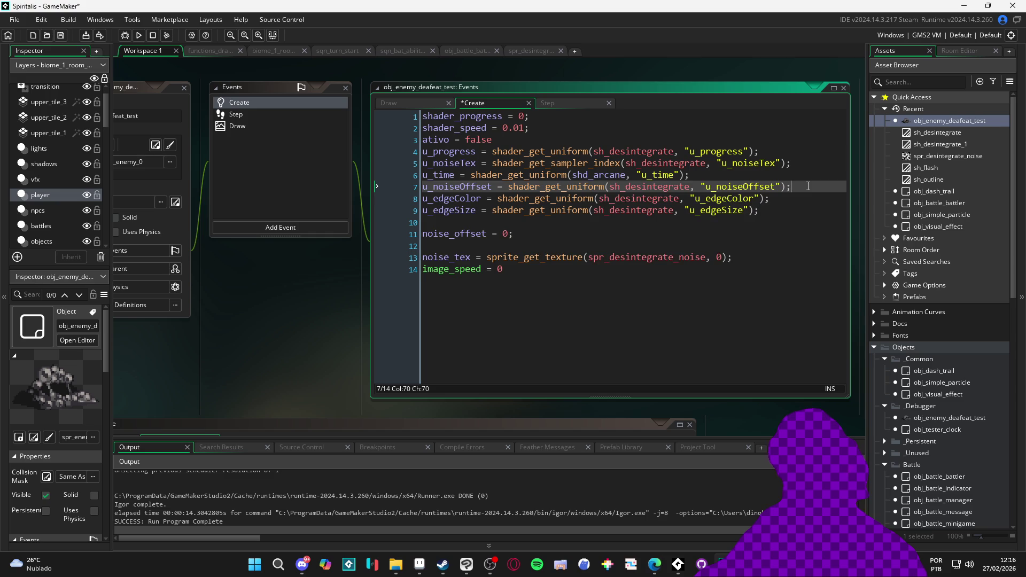
key("Return")
type("u_coreColor = shader_get_uniform(shd_arcane, \"u_coreColor\");")
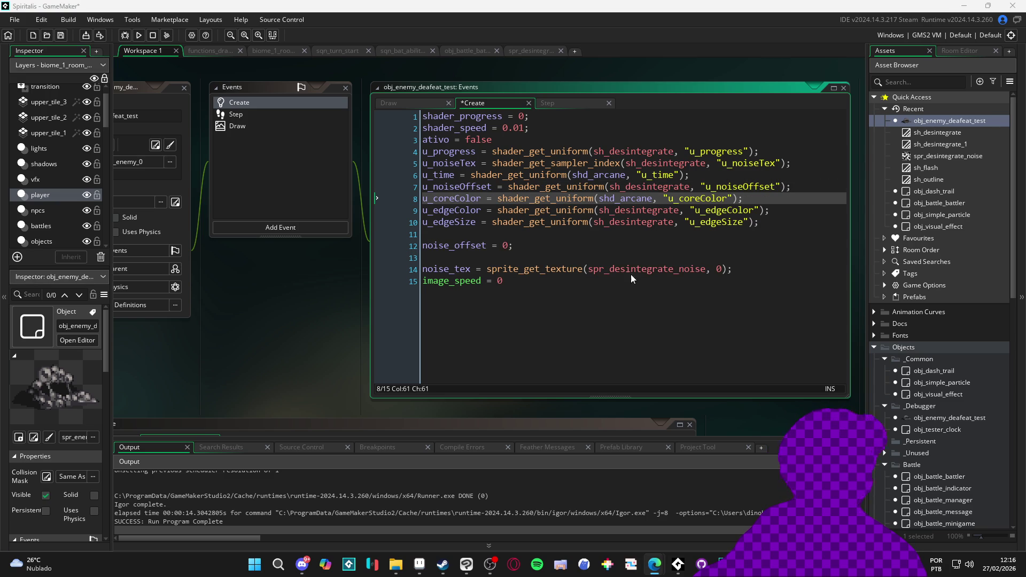
key("ctrl+z")
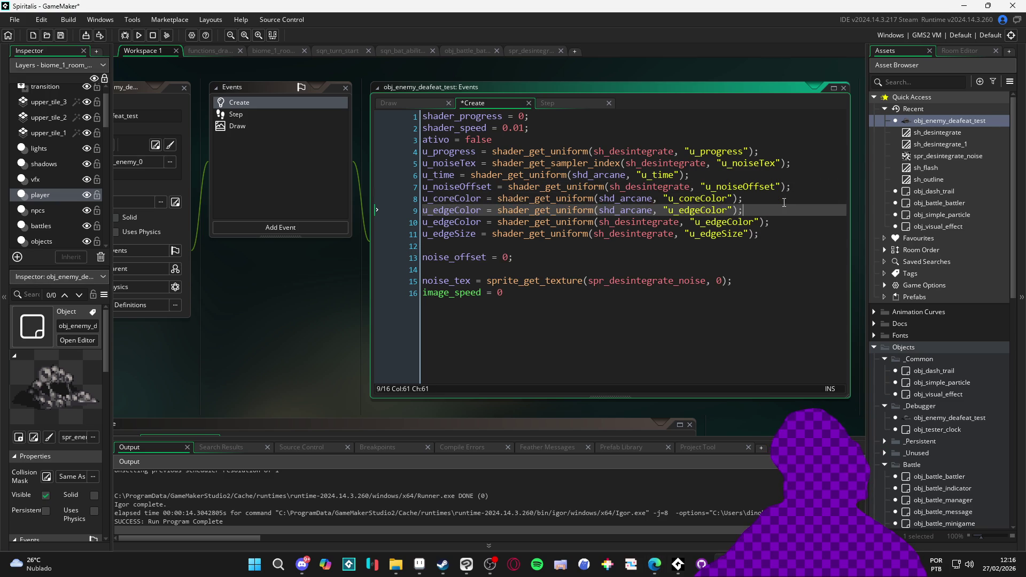
key("ctrl+y")
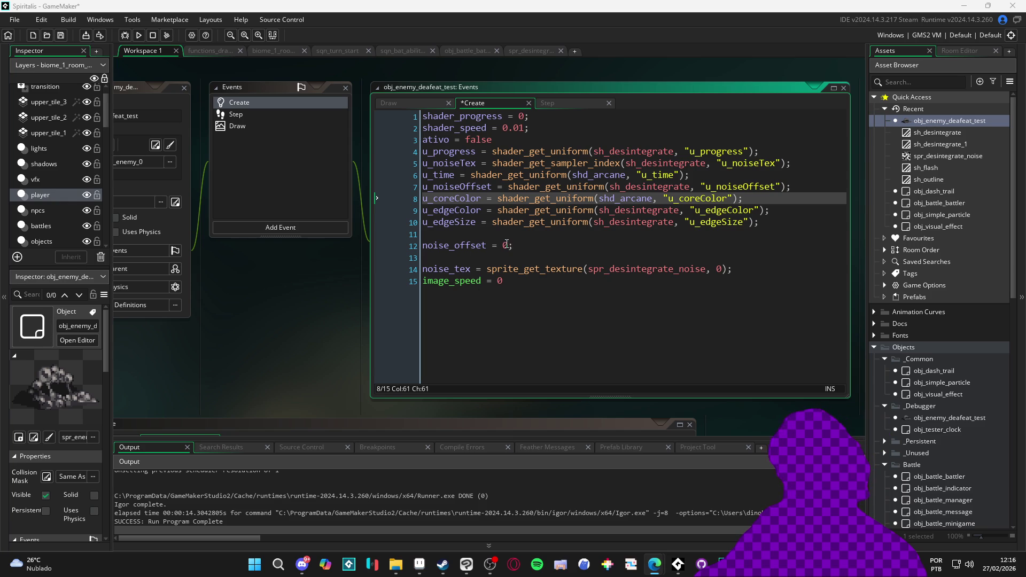
- Move the noise_tex line to directly after the uniform lookups
left_click(477, 163)
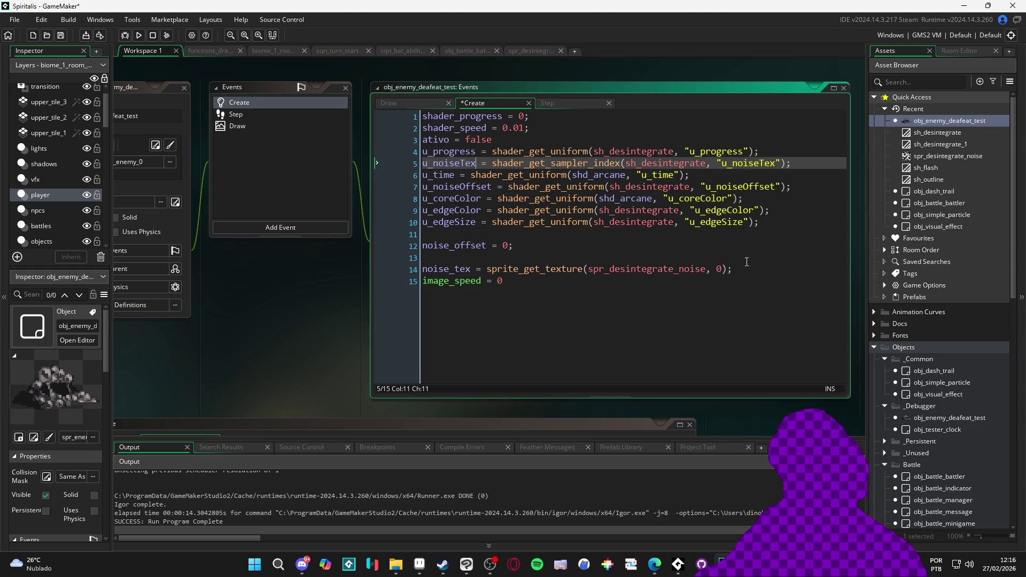
left_click_drag(739, 270, 334, 281)
key("ctrl+x")
left_click(444, 233)
key("ctrl+v")
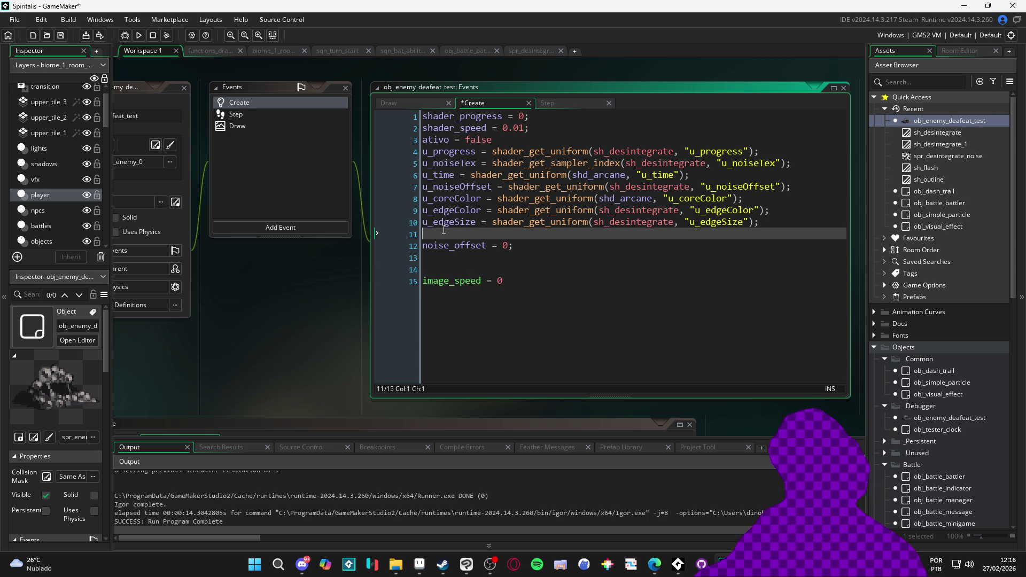
key("Return")
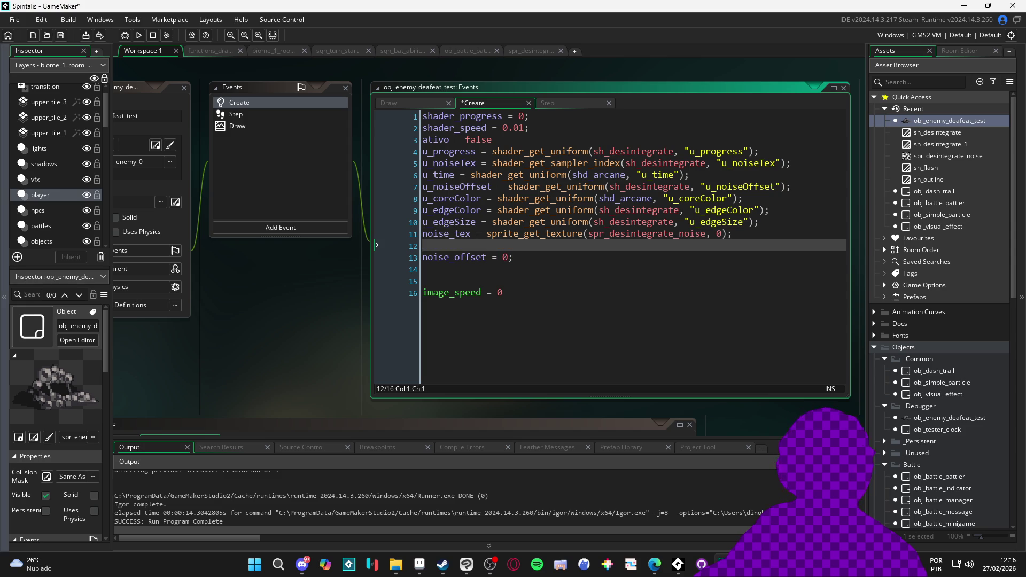
left_click(278, 117)
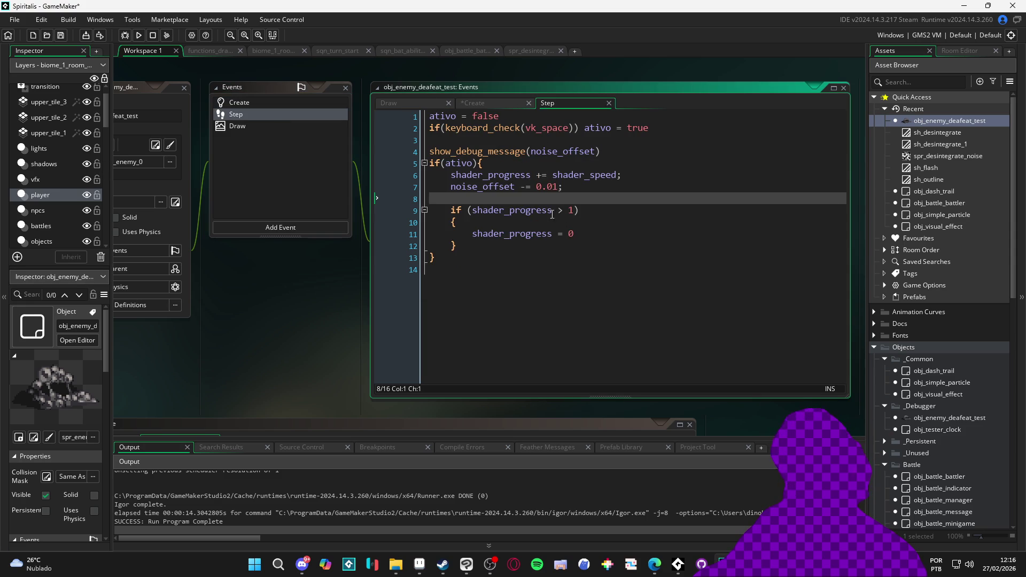
- Check how shader_speed drives progress in Step and its starting value in Create
left_click_drag(621, 175, 552, 175)
left_click(267, 101)
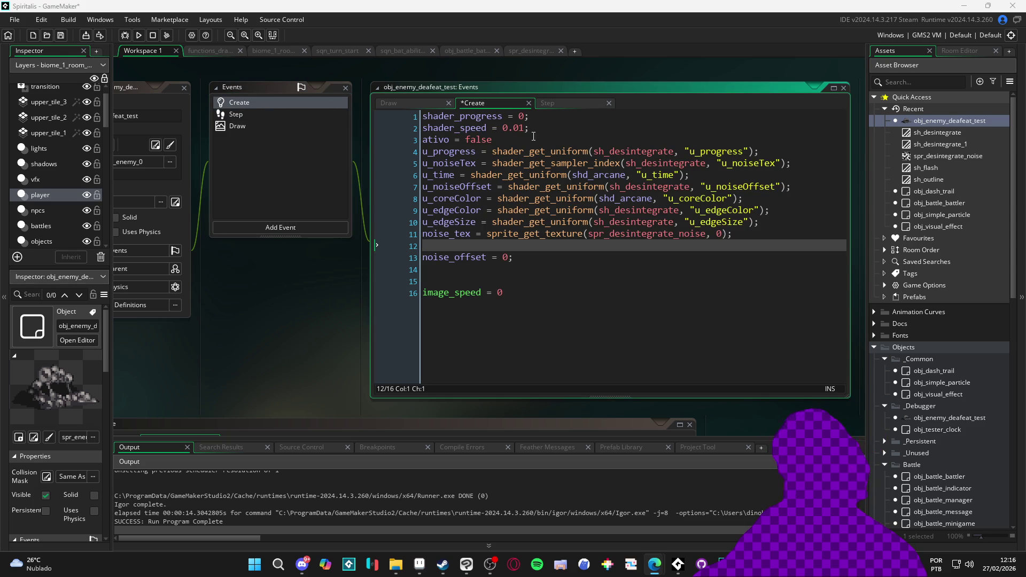
left_click_drag(531, 128, 514, 130)
left_click(250, 114)
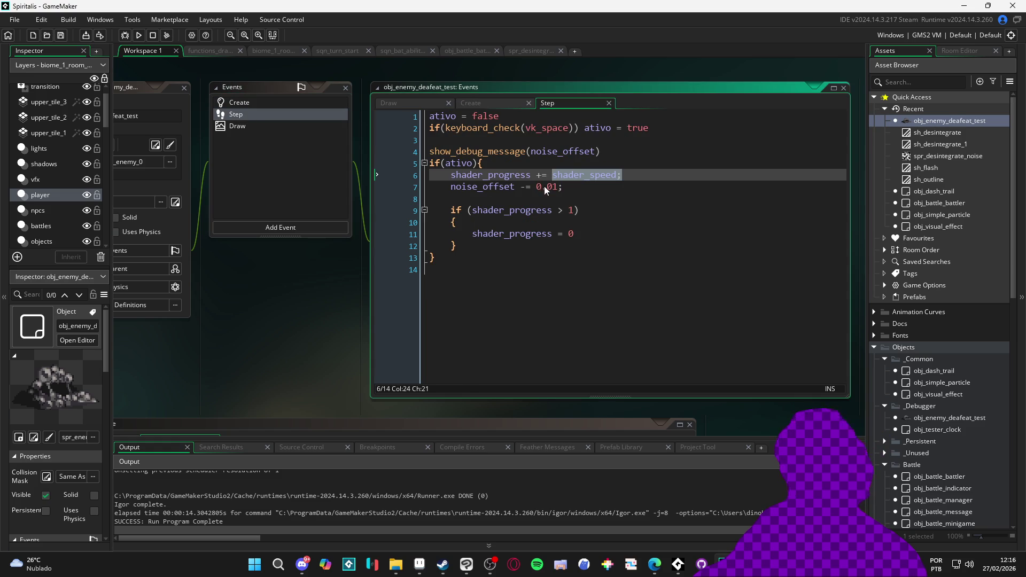
left_click(654, 564)
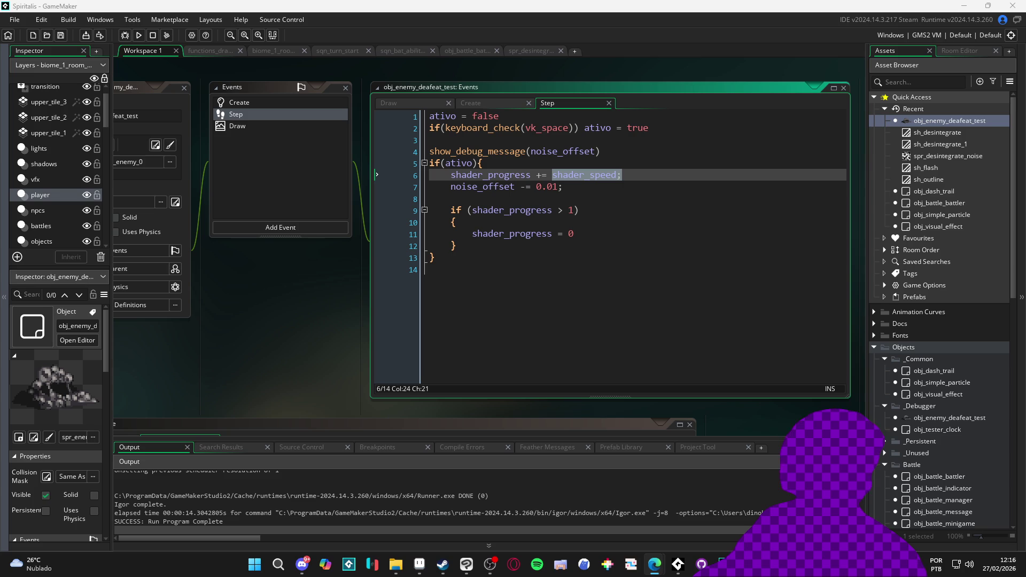
key("ctrl+Tab")
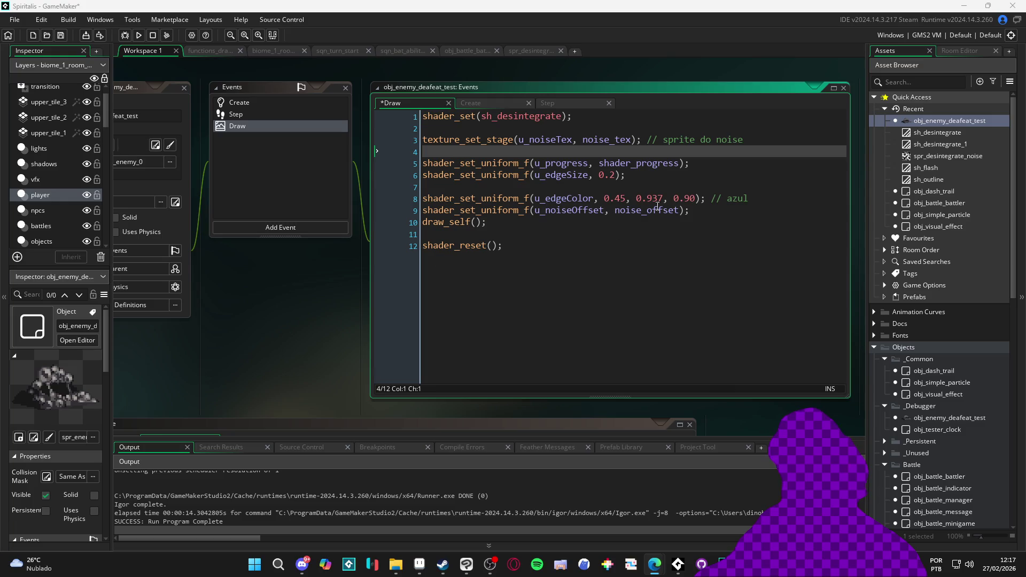
- In the Draw event, add a u_time uniform setter below the u_progress line
left_click(695, 163)
key("ctrl+d")
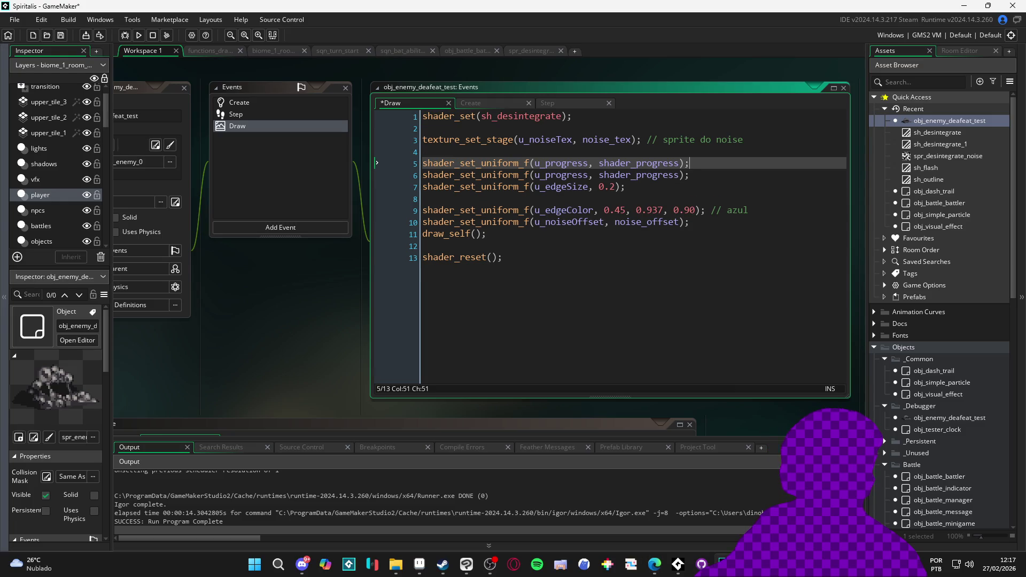
key("alt+Tab")
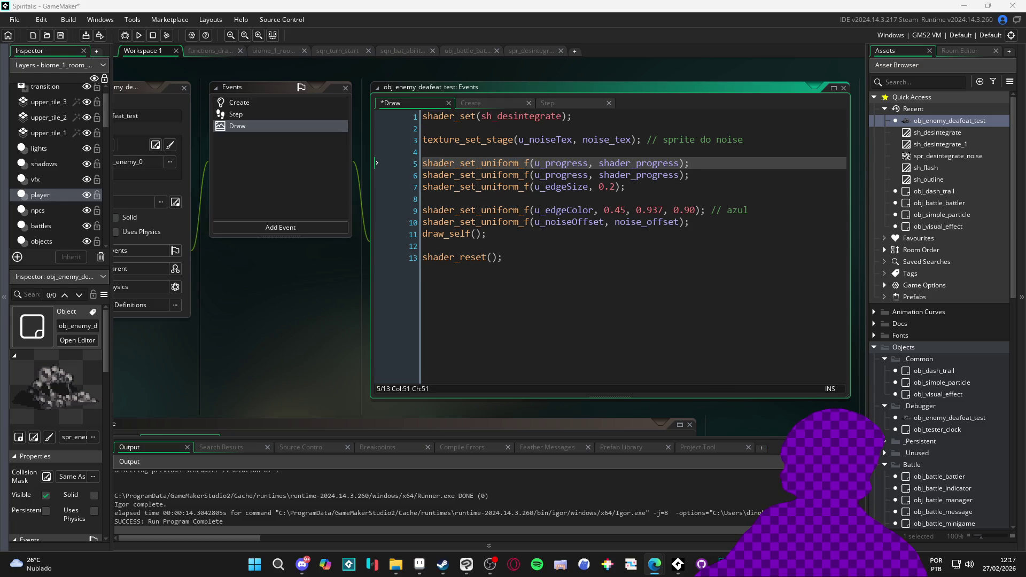
left_click(726, 163)
key("Return")
key("ctrl+v")
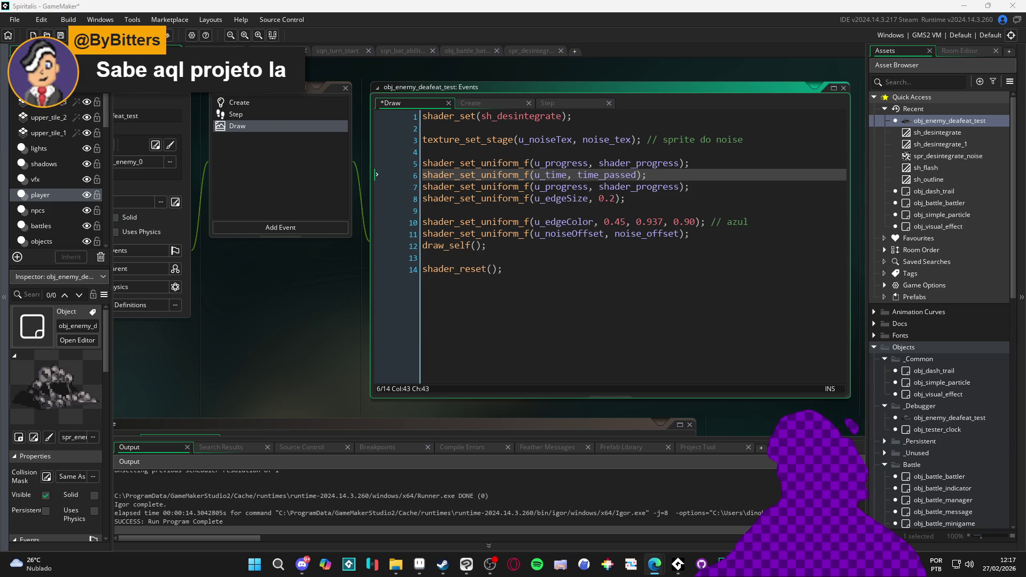
- Move the u_noiseOffset call directly after u_time and tidy the surrounding blank lines
left_click_drag(707, 232, 271, 235)
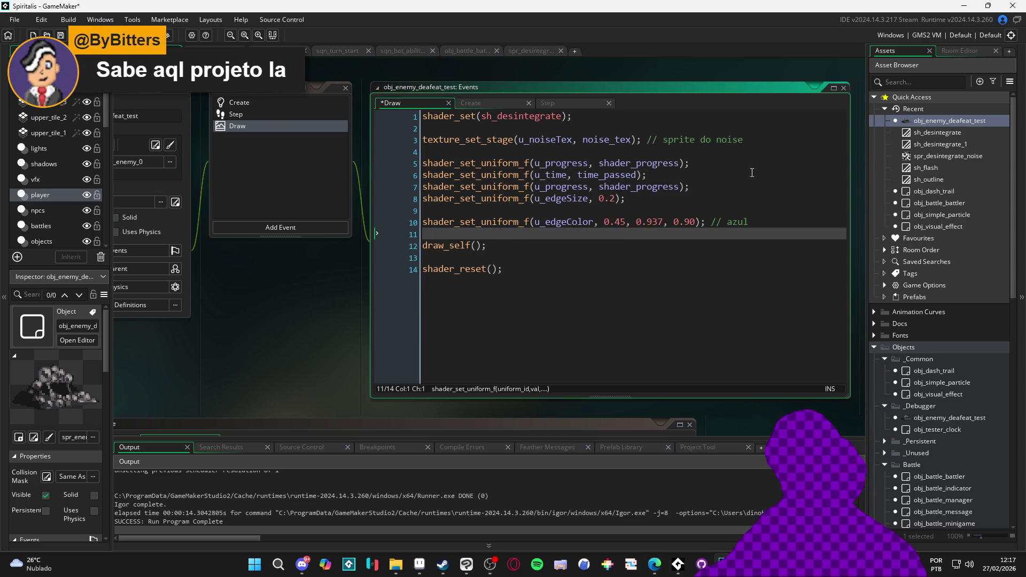
key("ctrl+x")
key("Up")
key("Up")
key("Up")
key("End")
key("Return")
key("ctrl+v")
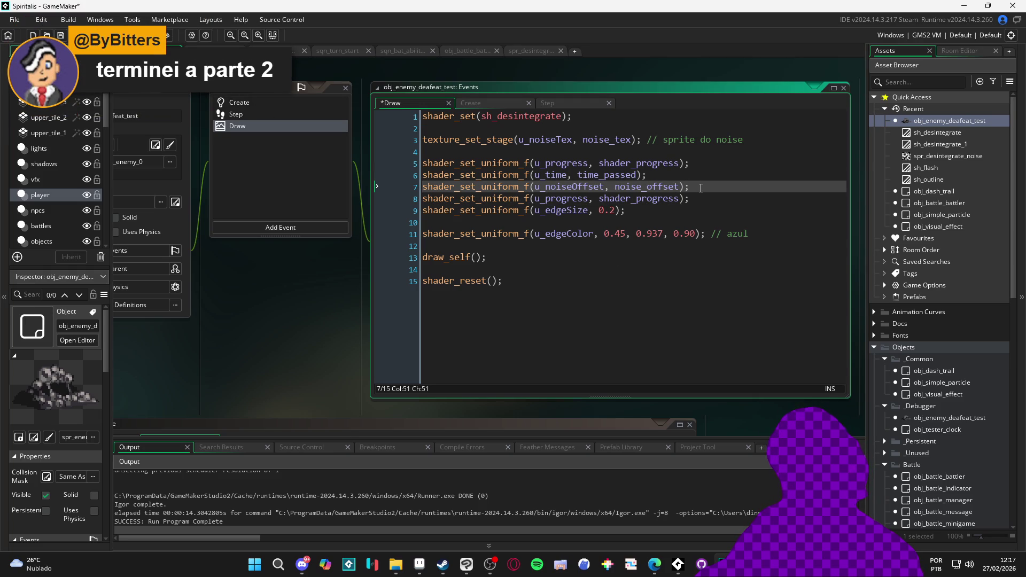
left_click(707, 189)
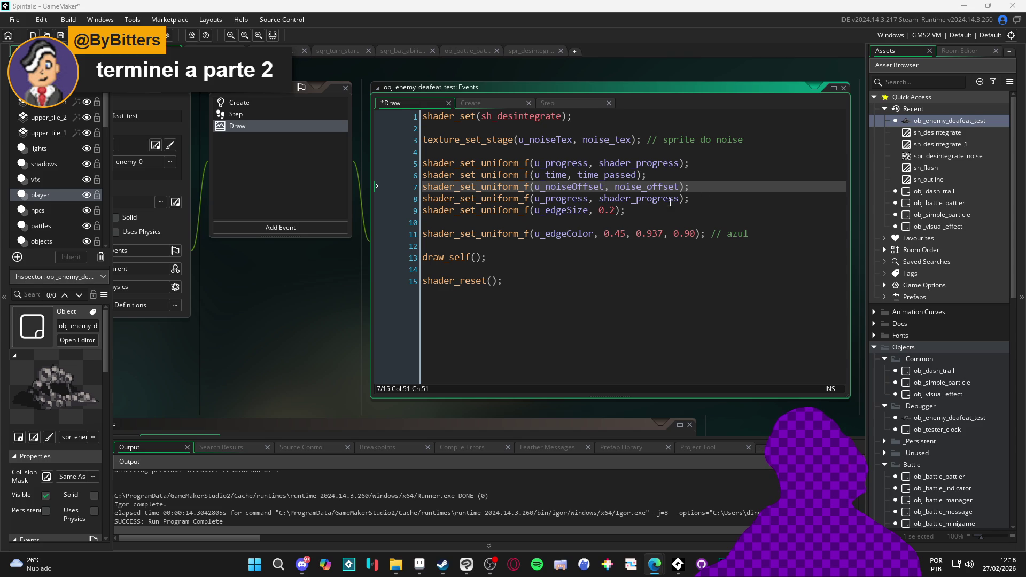
left_click(653, 210)
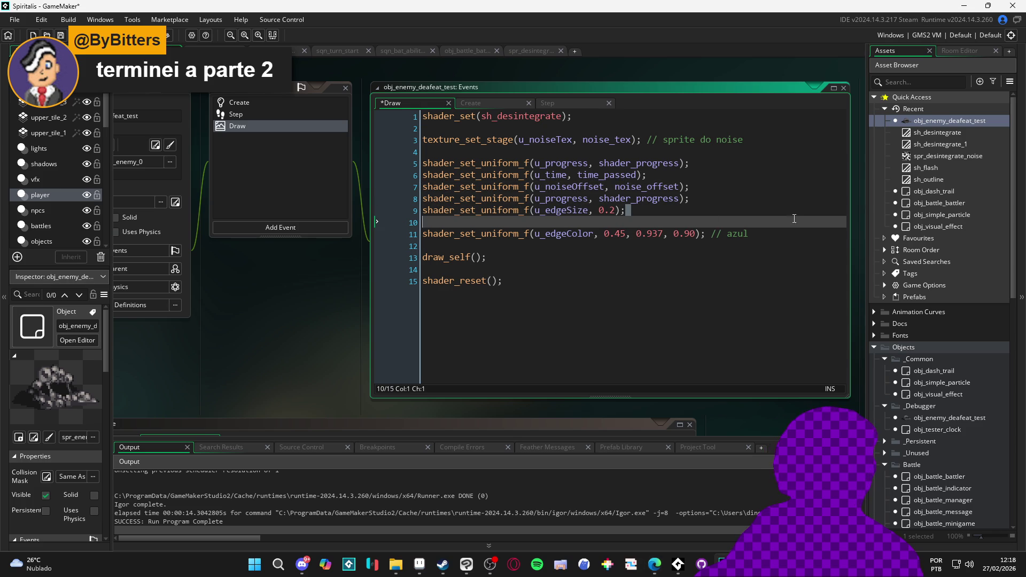
key("Delete")
left_click(711, 186)
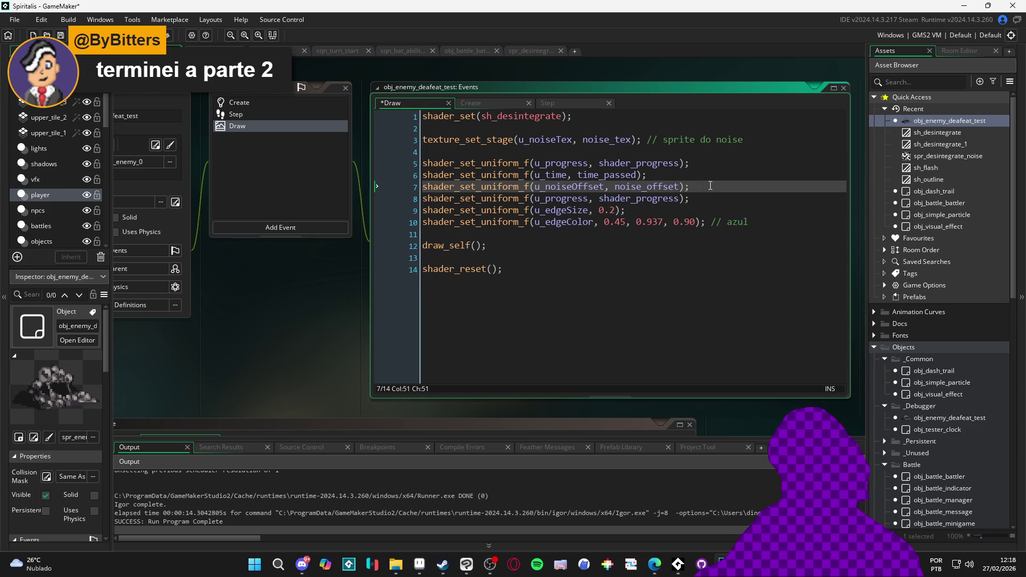
key("Return")
key("Return")
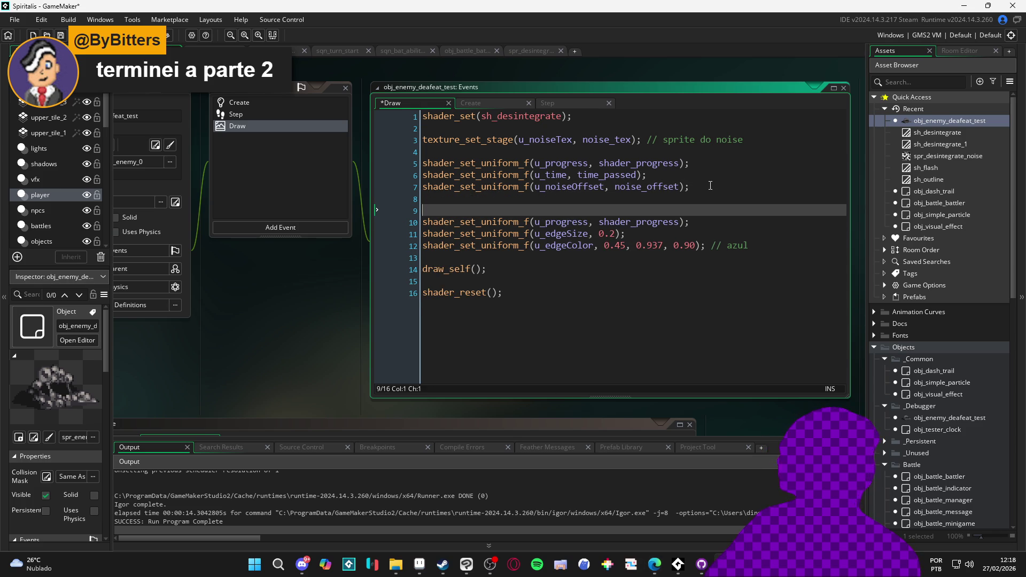
- Add the purple u_coreColor and magenta u_edgeColor setter calls below u_noiseOffset
key("Return")
key("Up")
key("Return")
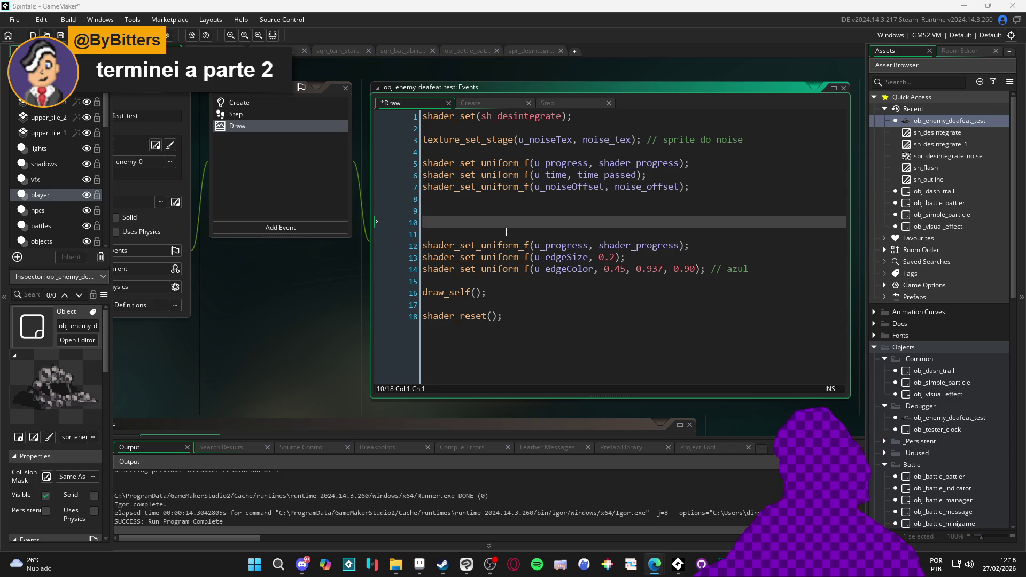
key("ctrl+v")
key("Up")
key("Up")
key("BackSpace")
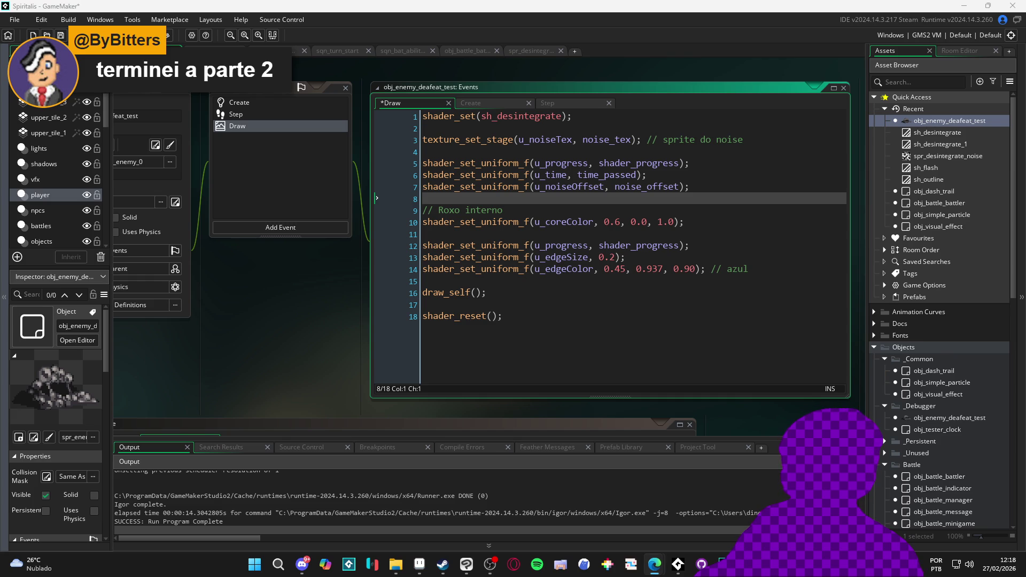
left_click(496, 231)
key("ctrl+v")
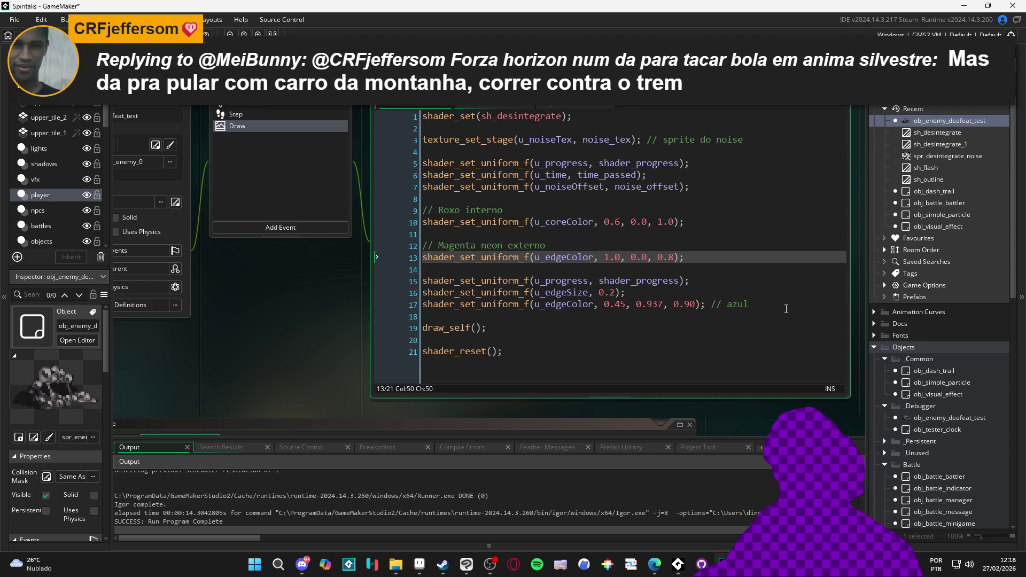
- Comment out the old blue edge colour line and delete the duplicate u_progress line
left_click_drag(626, 304, 606, 307)
left_click_drag(622, 258, 606, 261)
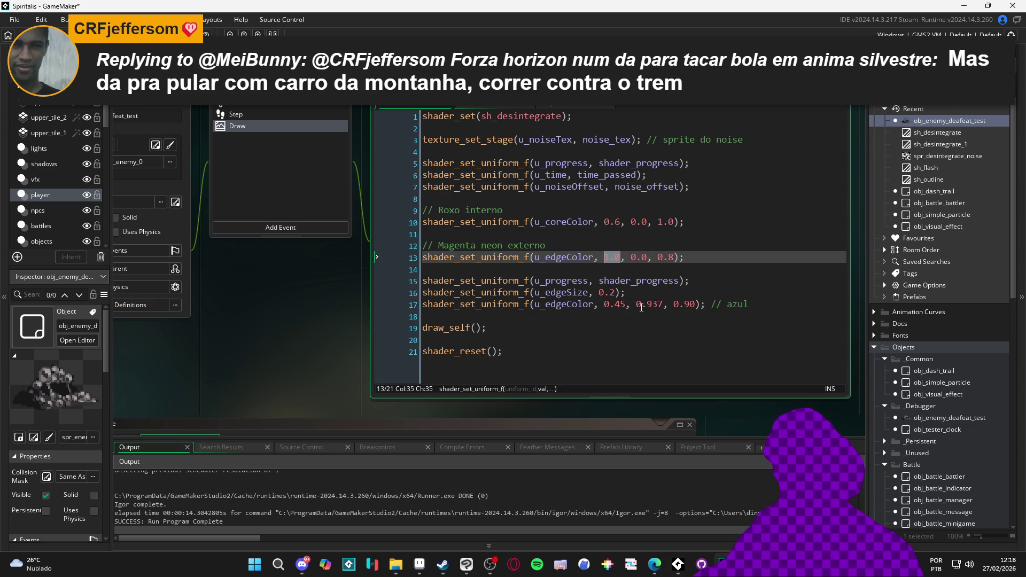
key("End")
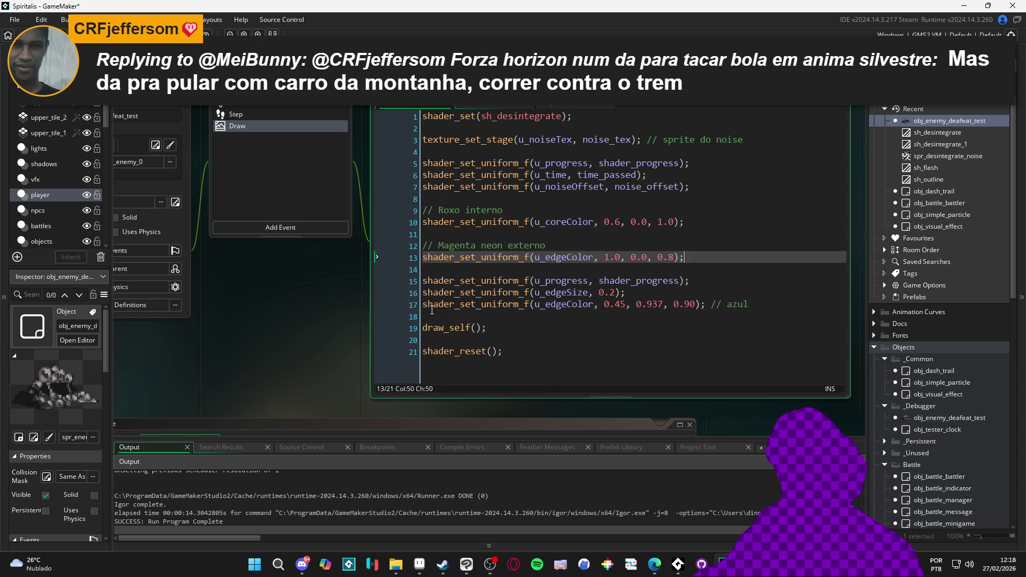
left_click(427, 305)
type("//")
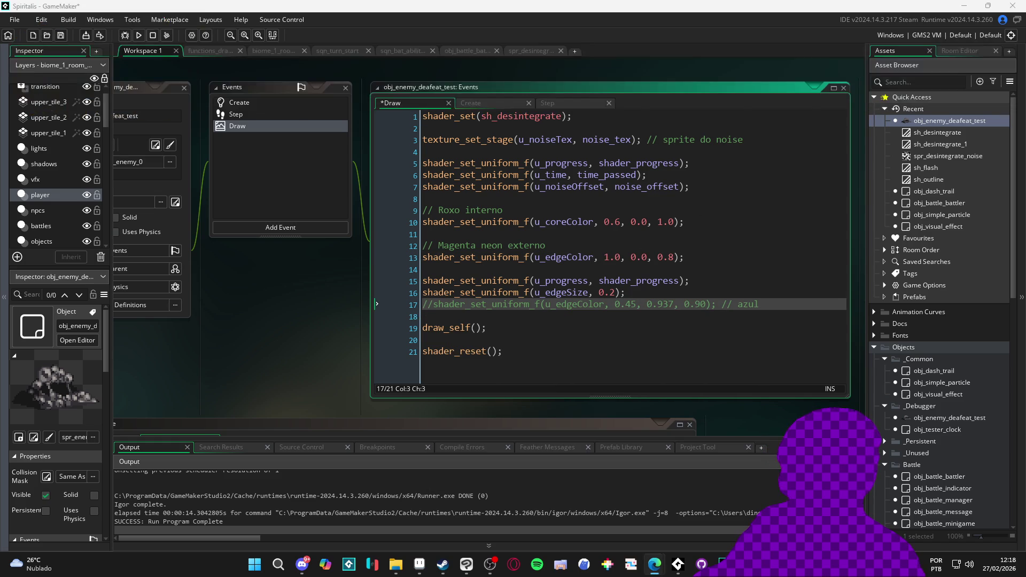
left_click(672, 279)
key("Down")
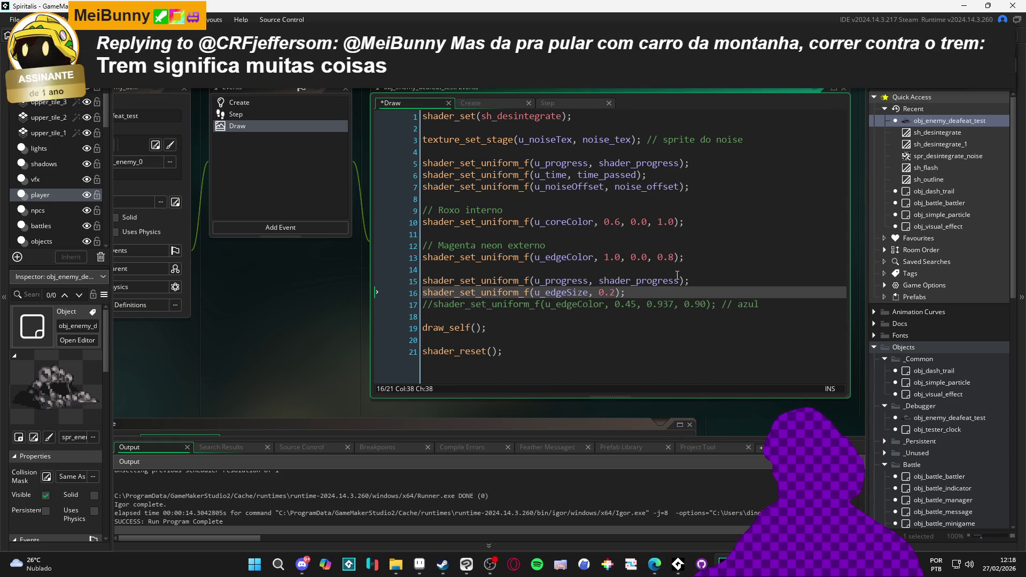
triple_click(672, 279)
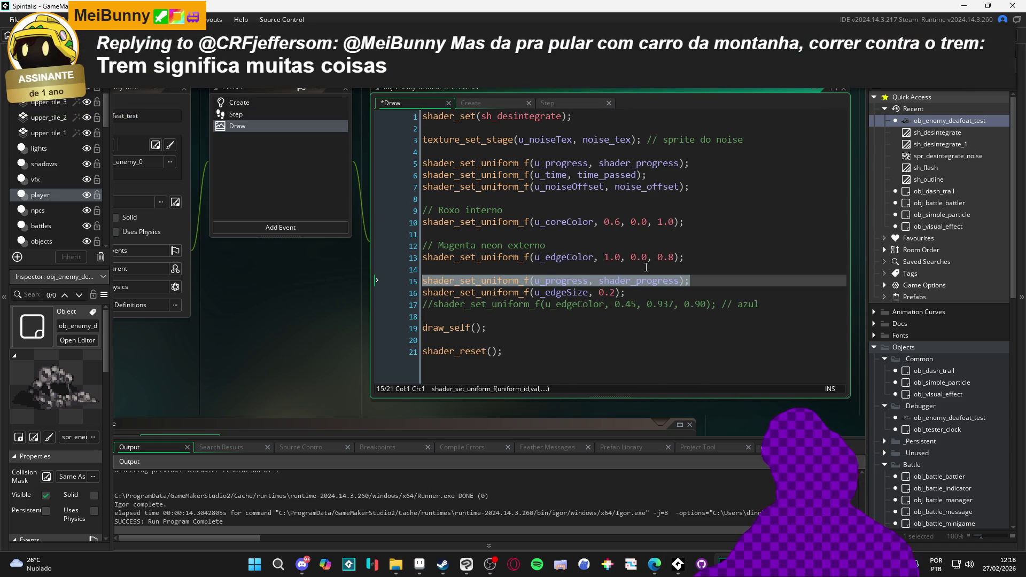
key("Delete")
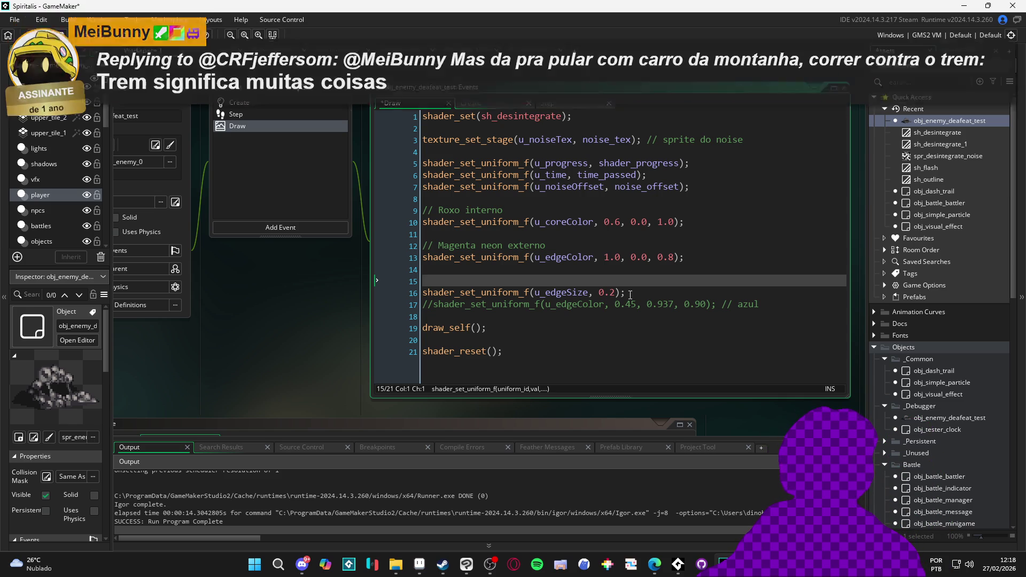
- Move the u_edgeSize 0.2 line below u_noiseOffset and save the Draw code
left_click_drag(626, 293, 421, 291)
key("BackSpace")
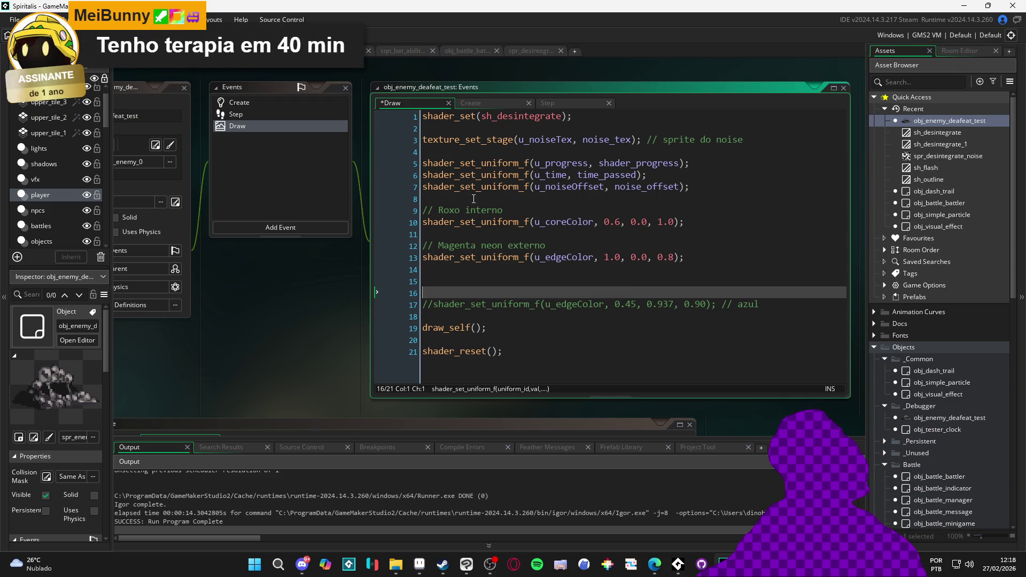
left_click(473, 198)
key("Return")
key("Return")
key("Up")
key("ctrl+v")
key("ctrl+s")
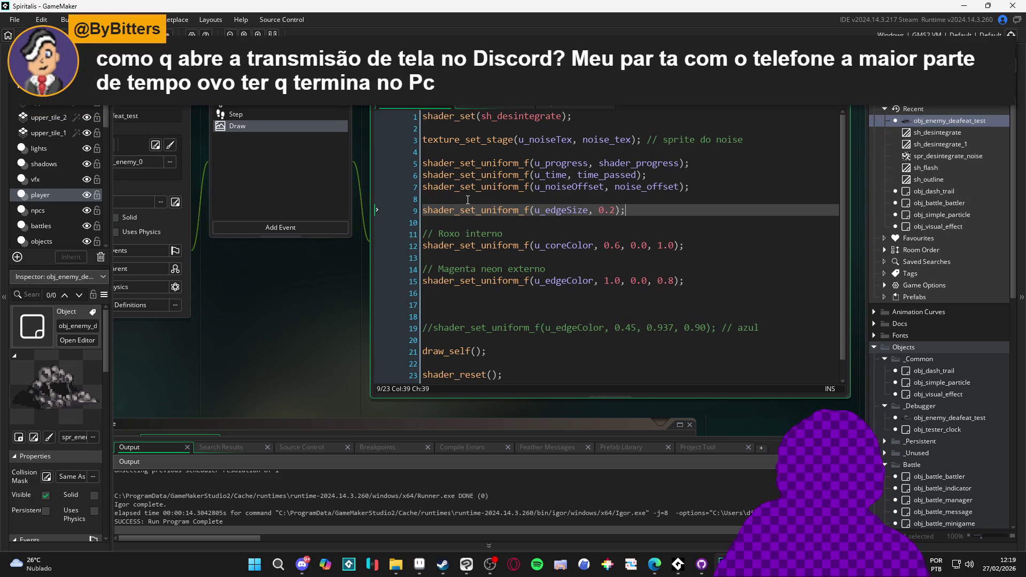
- Remove the leftover empty line above the commented-out edge colour line
left_click(577, 225)
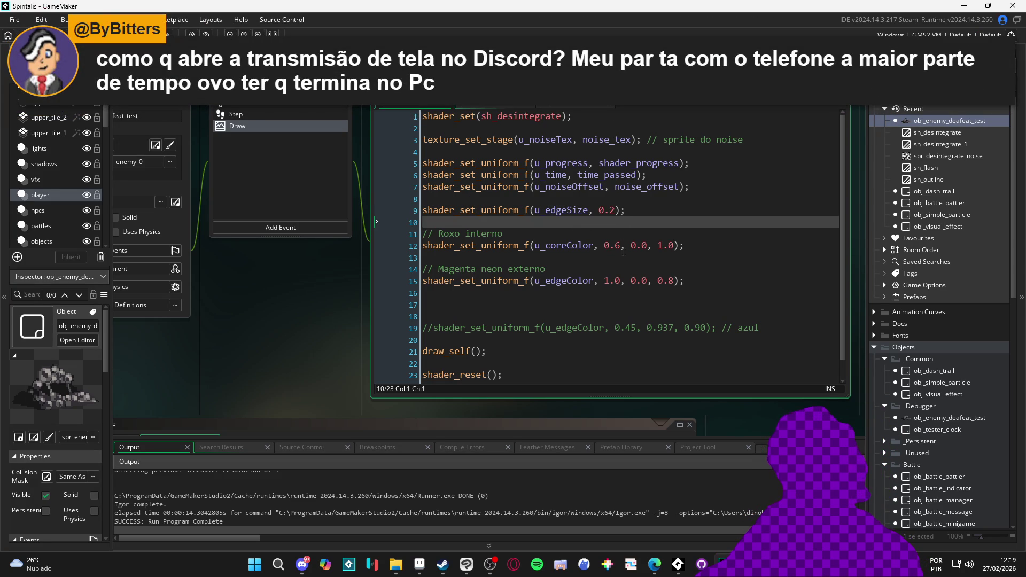
left_click(579, 306)
key("Delete")
scroll(610, 318, "down", 1)
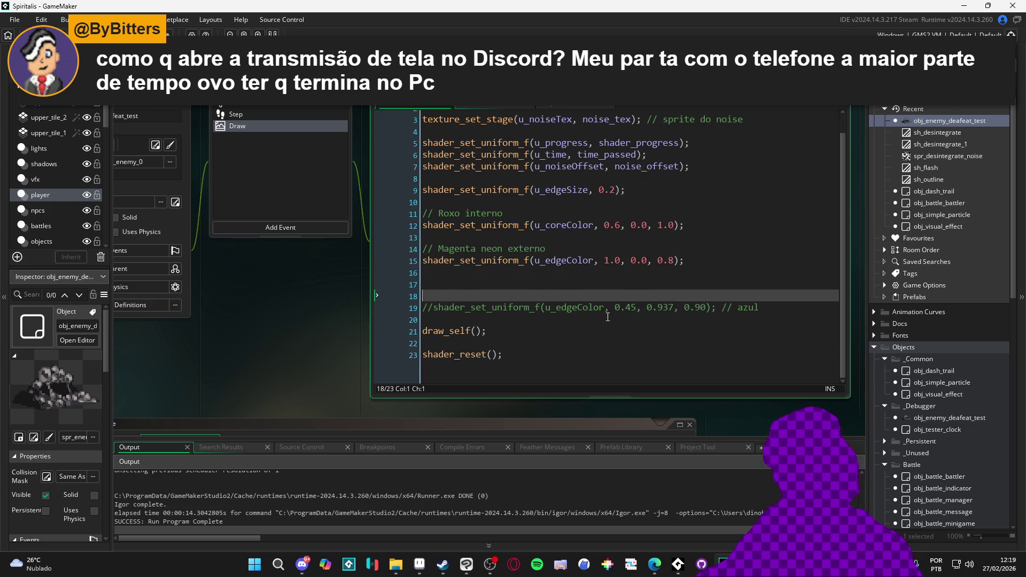
scroll(610, 318, "up", 1)
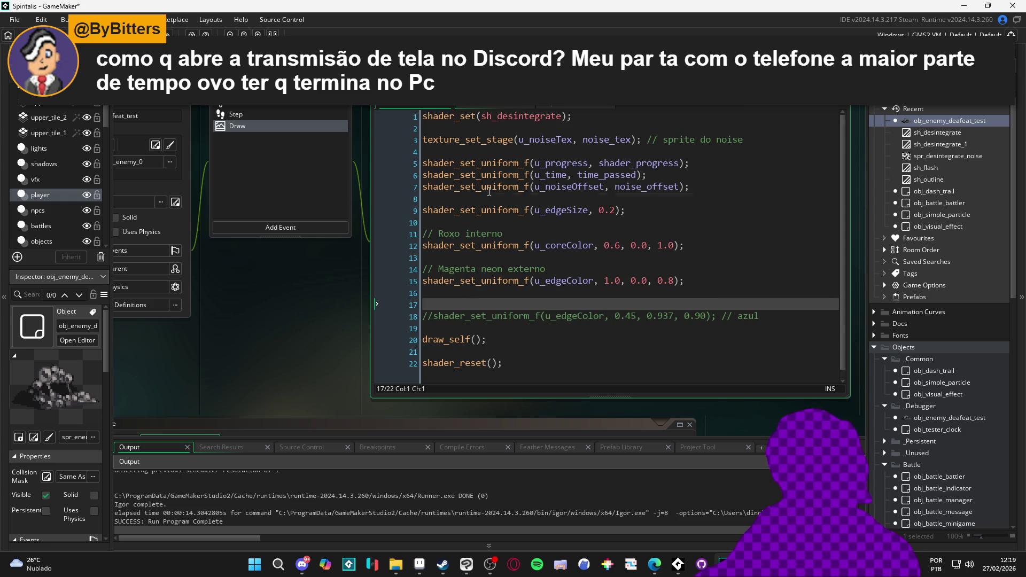
left_click(690, 207)
left_click(614, 305)
left_click(557, 351)
scroll(557, 342, "down", 1)
scroll(557, 335, "up", 1)
left_click(274, 115)
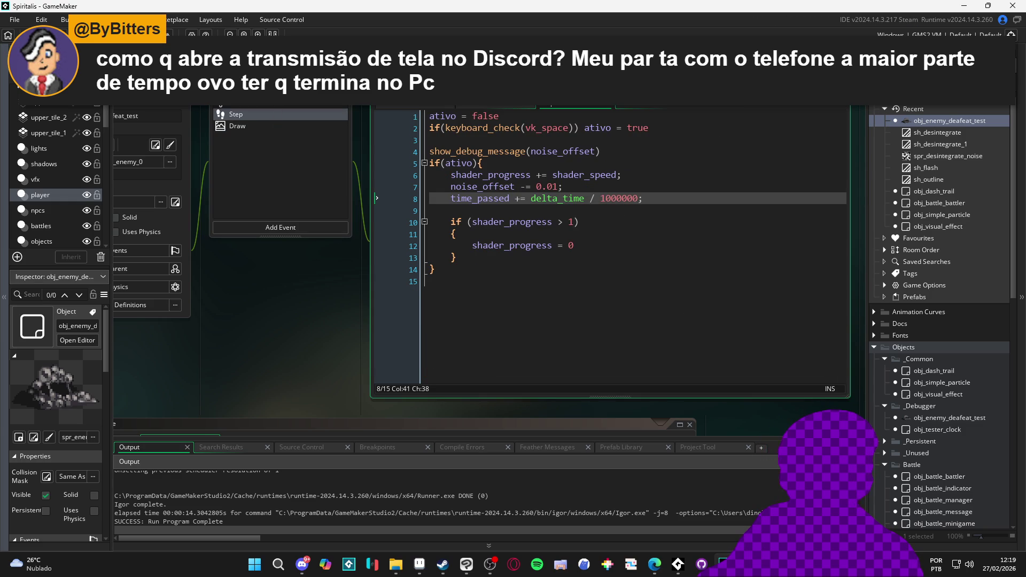
- Run the game, abort on the unset shd_arcane error, and point the u_time lookup at sh_desintegrate
left_click(530, 198)
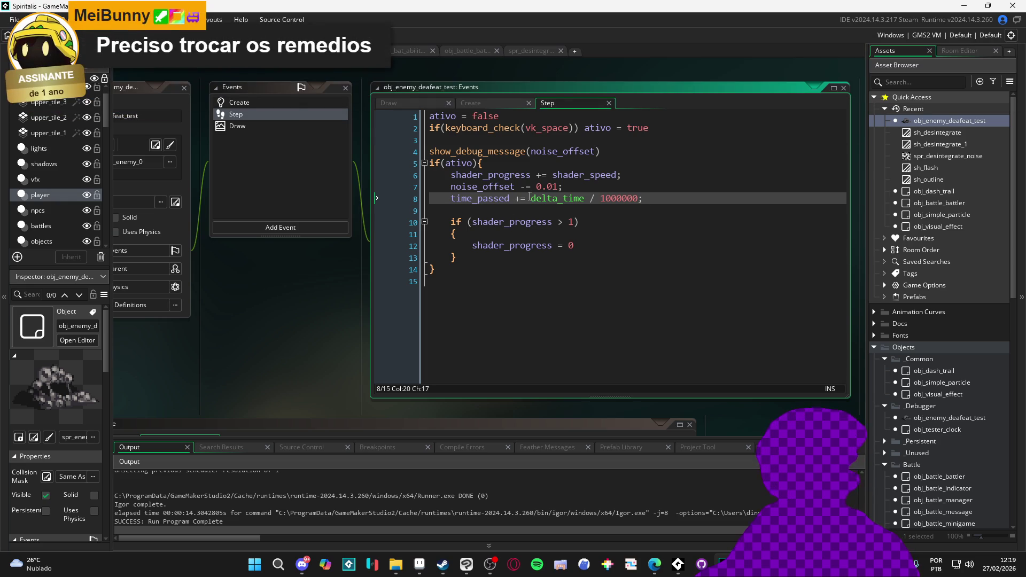
key("F5")
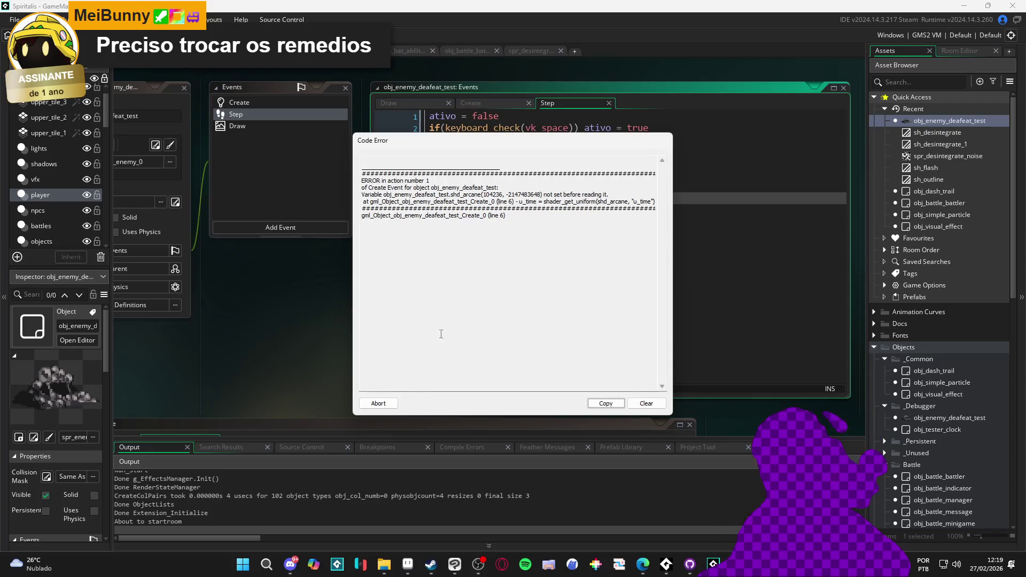
left_click(394, 402)
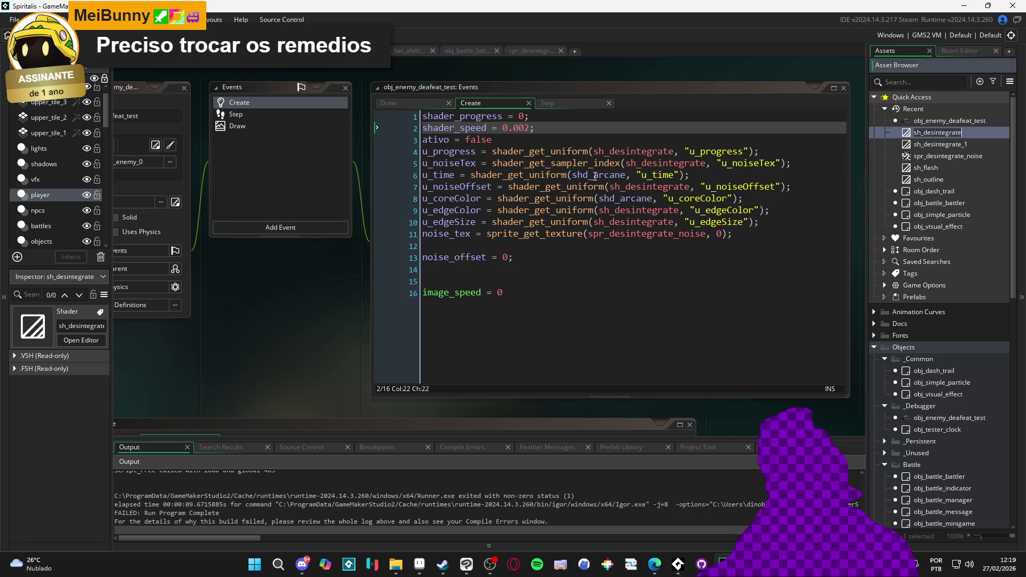
double_click(595, 175)
type("sh_desintegrate")
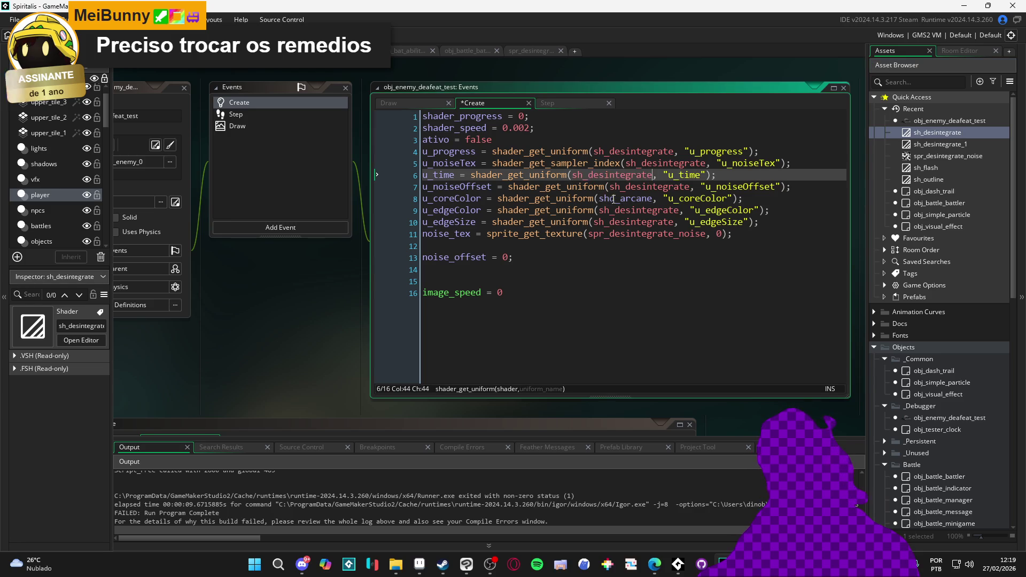
- Point the u_coreColor lookup at sh_desintegrate, rerun, and abort on the time_passed error
double_click(628, 198)
type("sh_desintegrate")
key("F5")
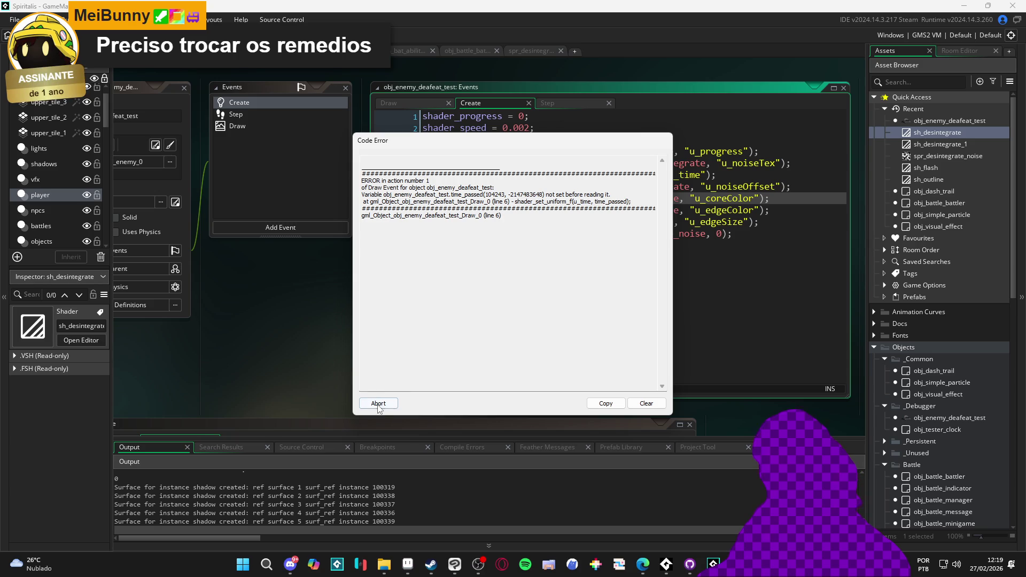
left_click(379, 404)
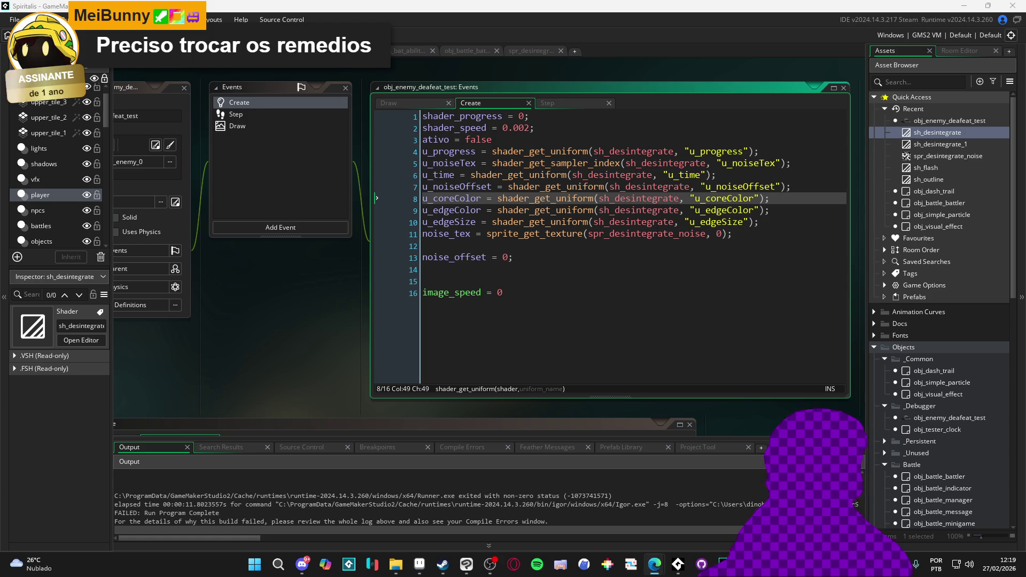
- Move noise_offset = 0 under shader_progress and add time_passed = 0 as line 3
scroll(616, 195, "up", 2)
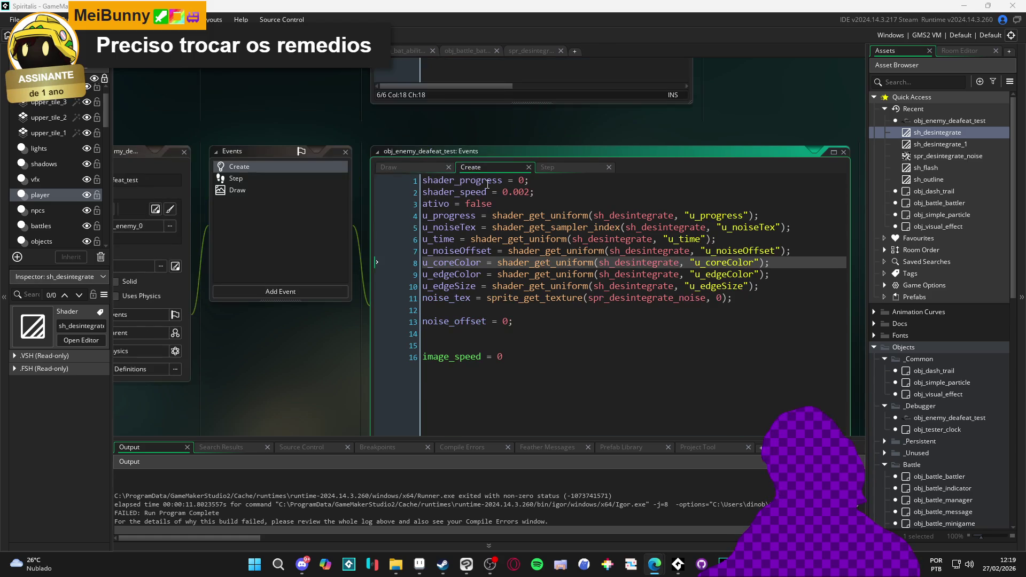
left_click(505, 204)
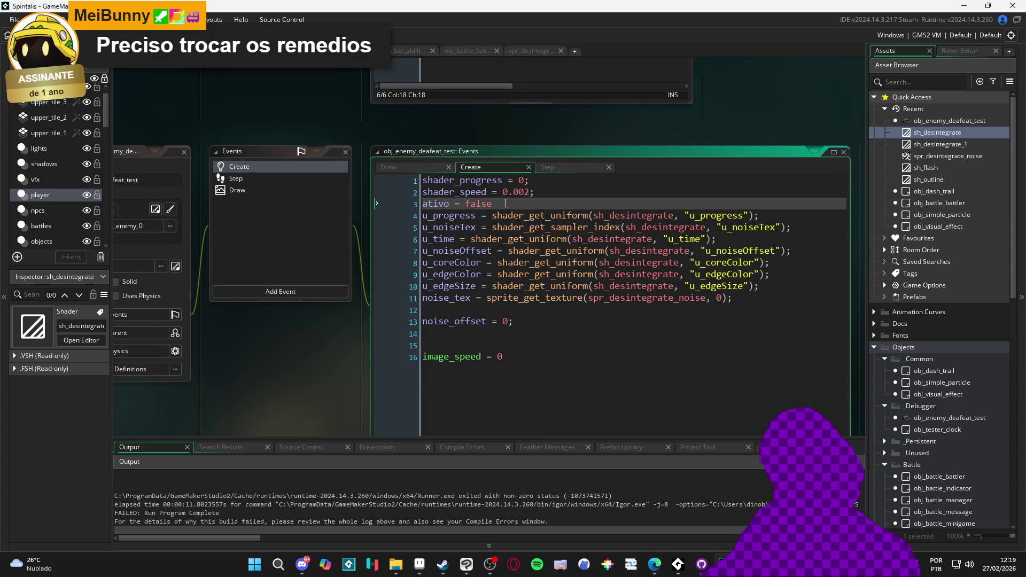
key("Return")
key("Return")
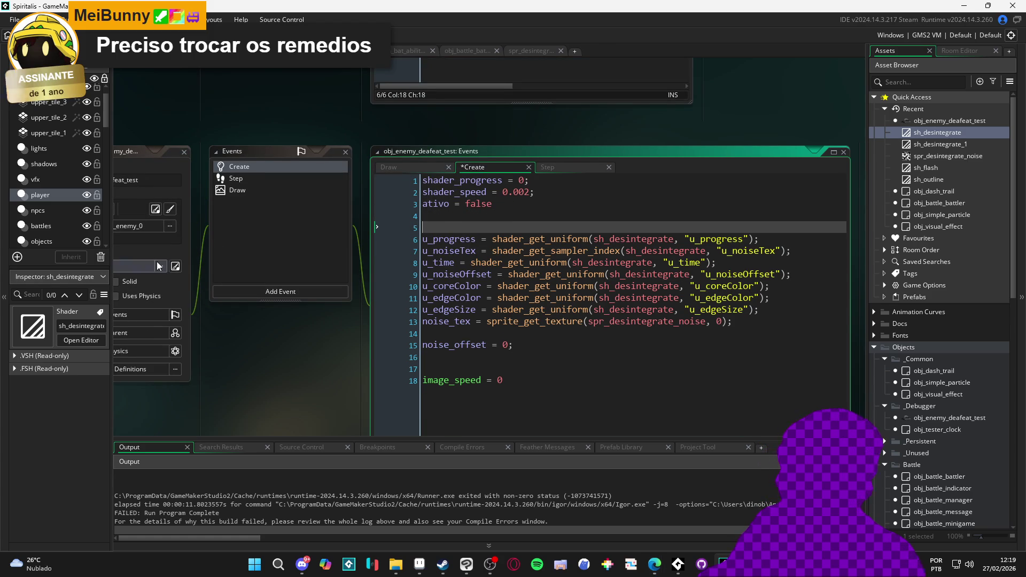
left_click(487, 192)
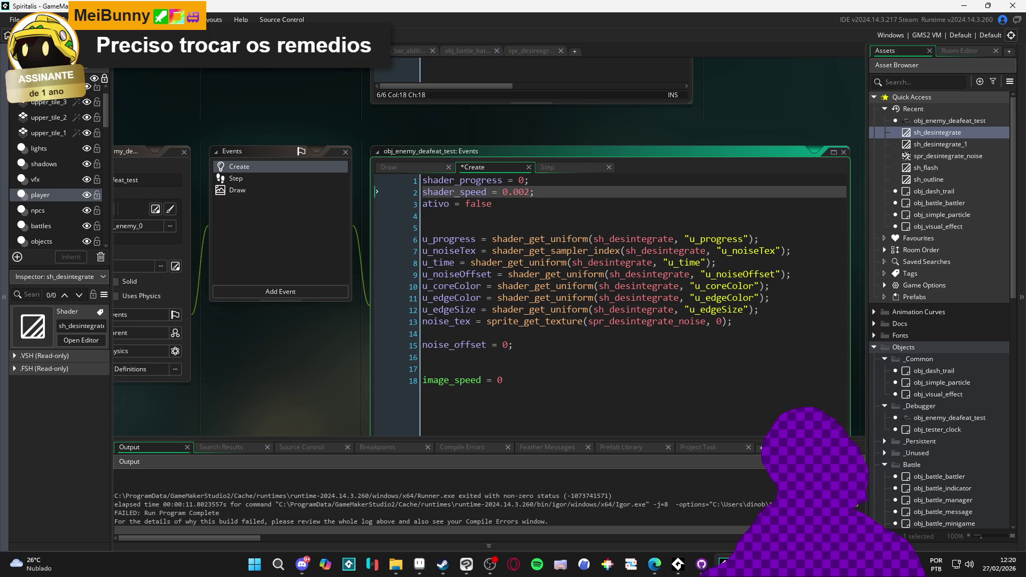
left_click(400, 347)
key("Delete")
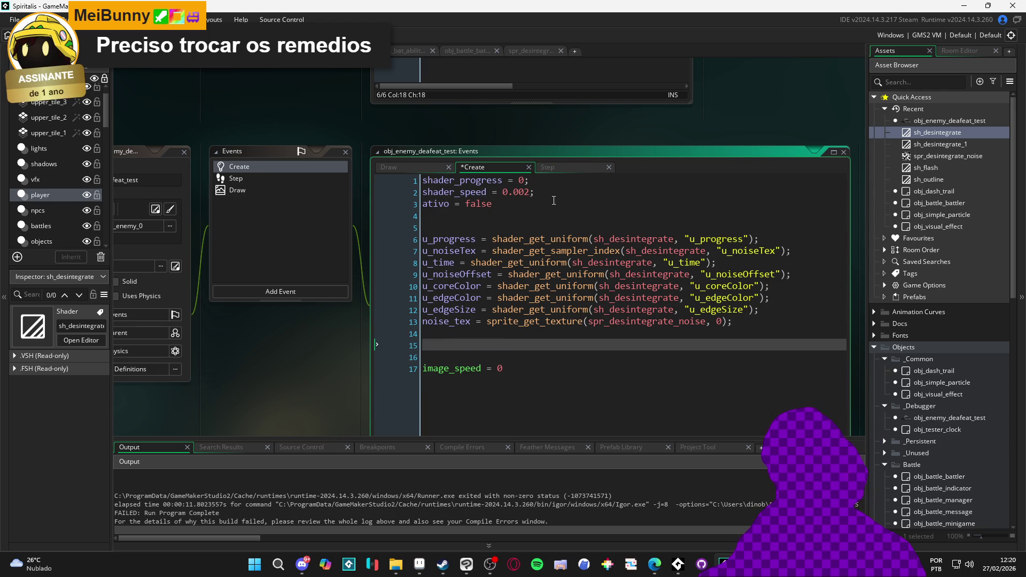
left_click(573, 186)
key("Return")
type("noise_offset = 0;")
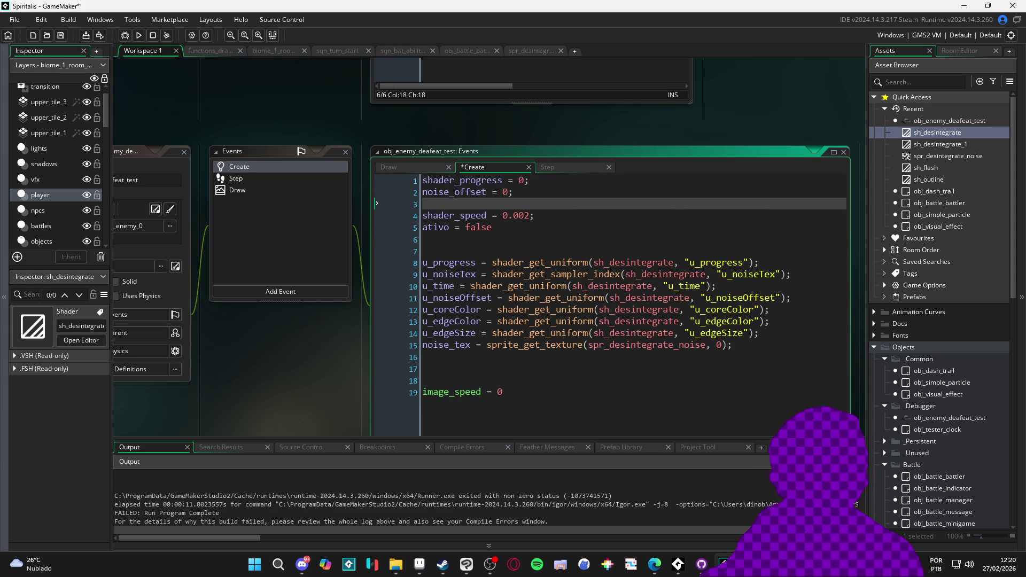
left_click(654, 565)
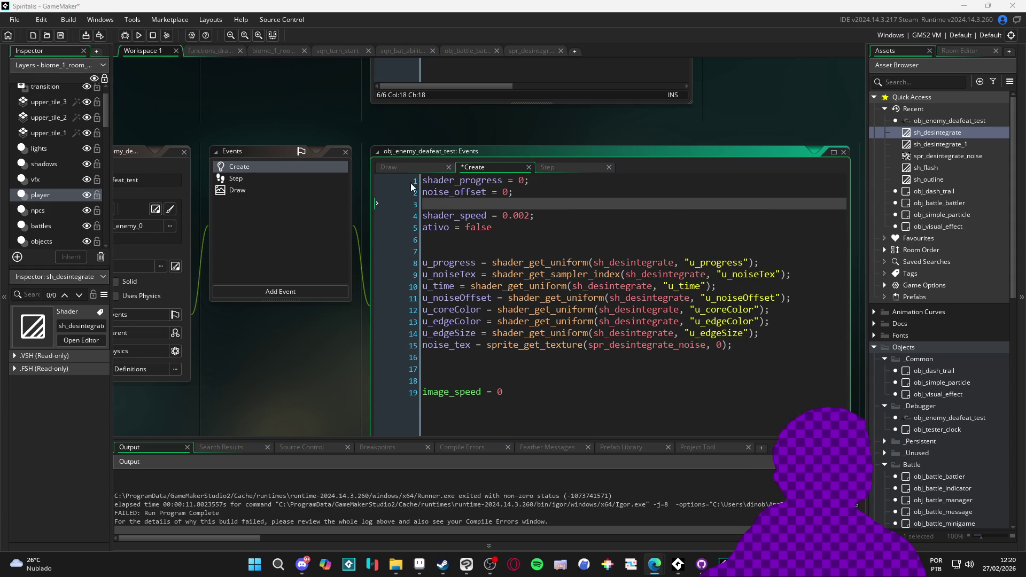
type("time_passed = 0;")
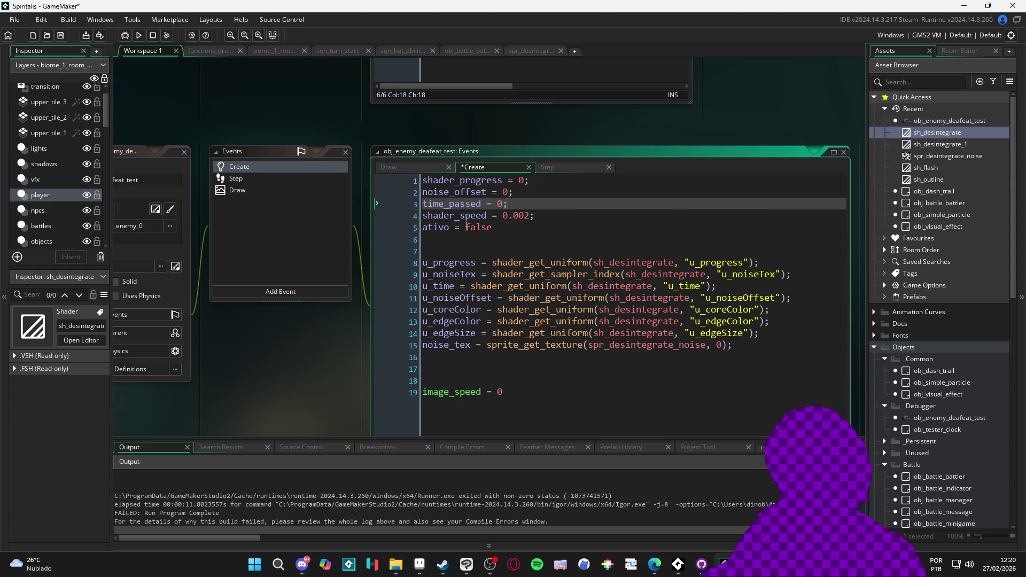
- Delete the extra blank line above image_speed and save the Create event
left_click(501, 227)
scroll(502, 230, "down", 3)
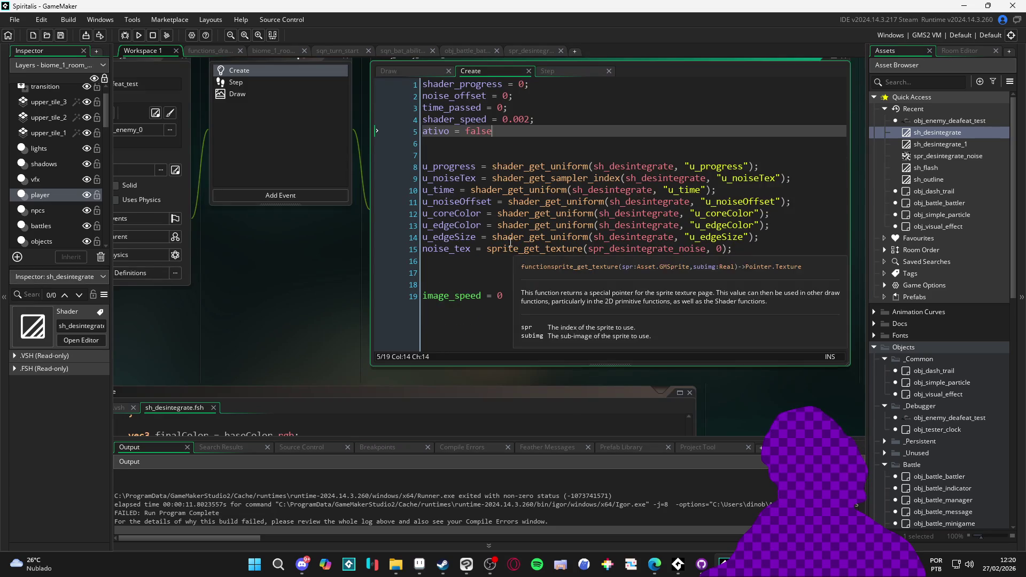
scroll(540, 267, "up", 1)
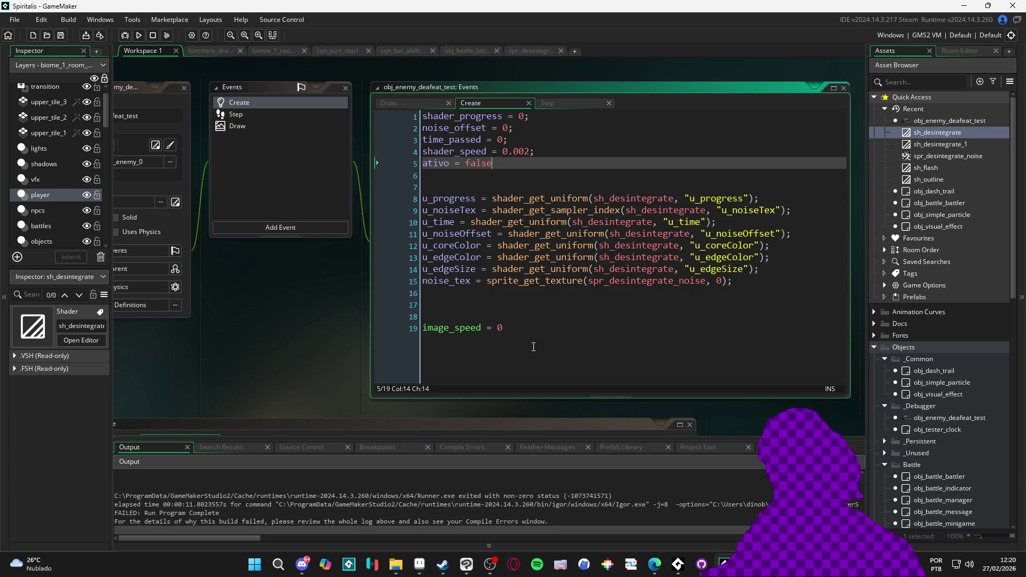
left_click(555, 319)
key("BackSpace")
key("ctrl+s")
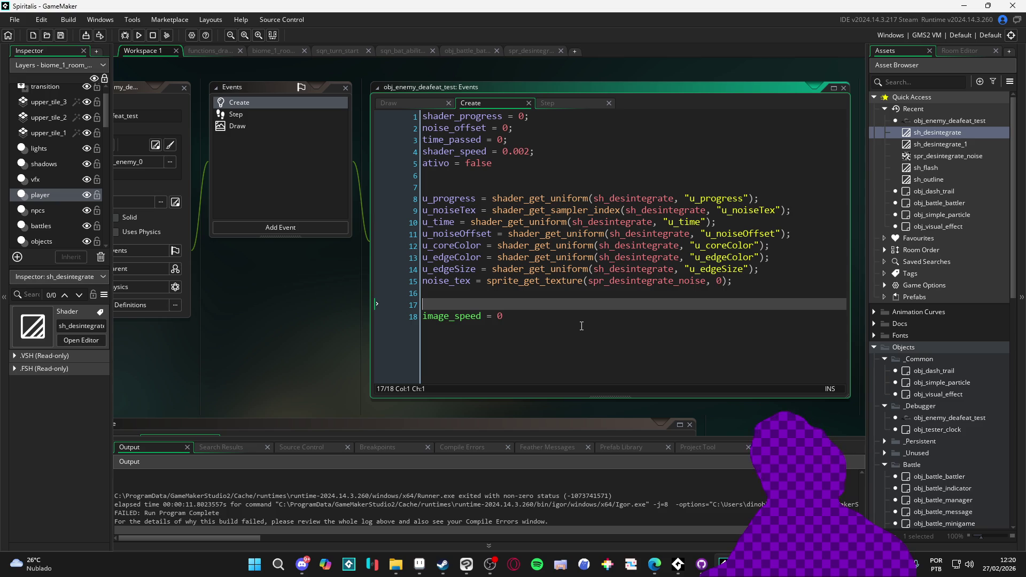
- Add a blank line before noise_tex, remove stray line 7, save, and run the game
left_click(779, 266)
key("Return")
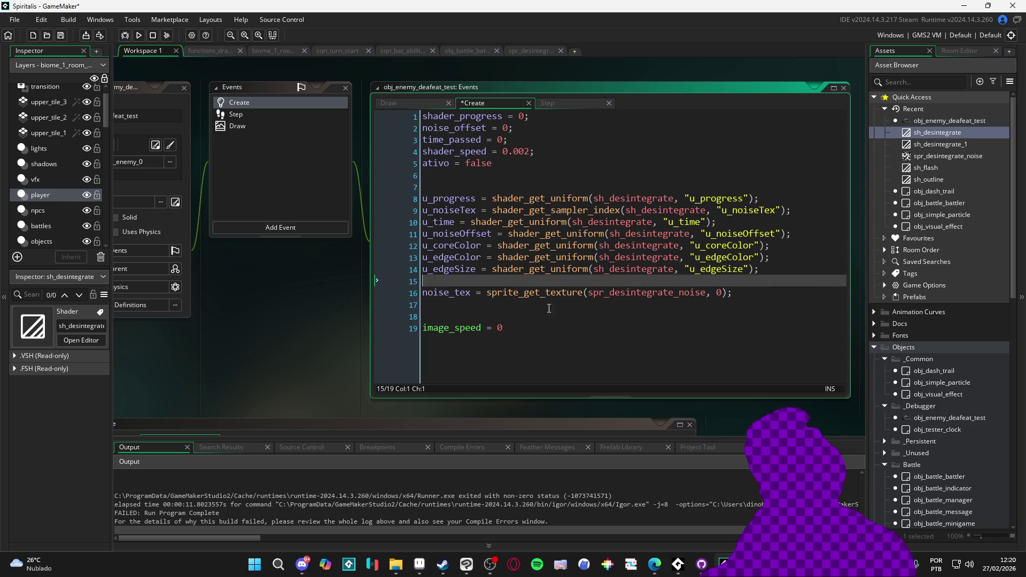
key("ctrl+s")
left_click(584, 292)
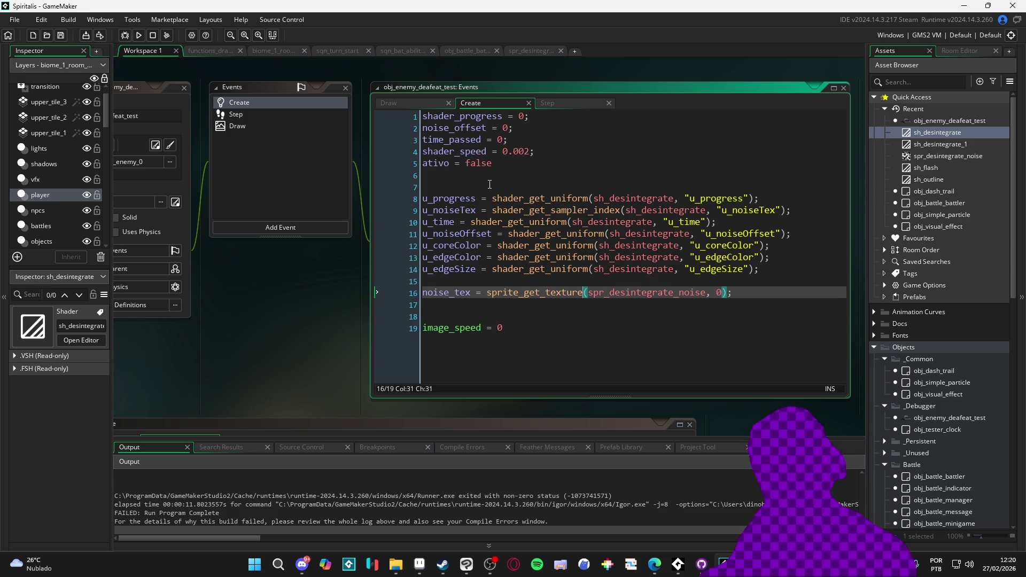
left_click(489, 184)
key("BackSpace")
scroll(544, 260, "up", 2)
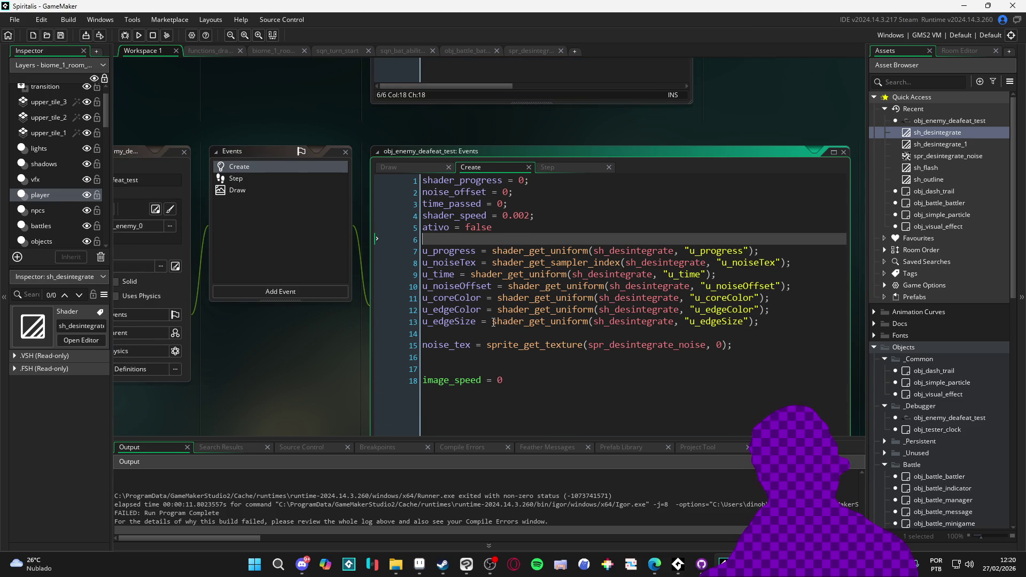
key("F5")
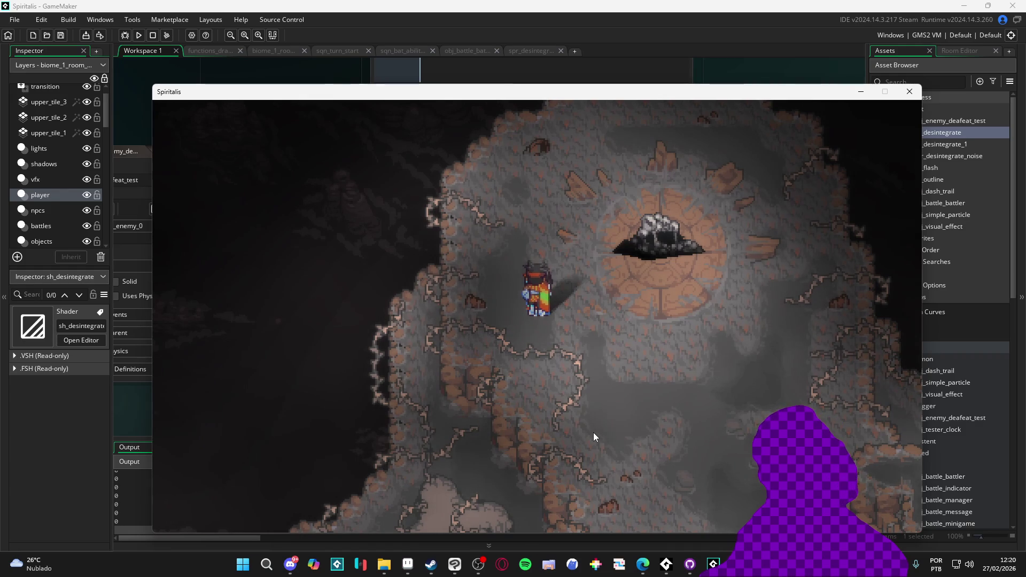
- Trigger the enemy's purple-and-magenta disintegration in the running game, then close it
left_click(291, 564)
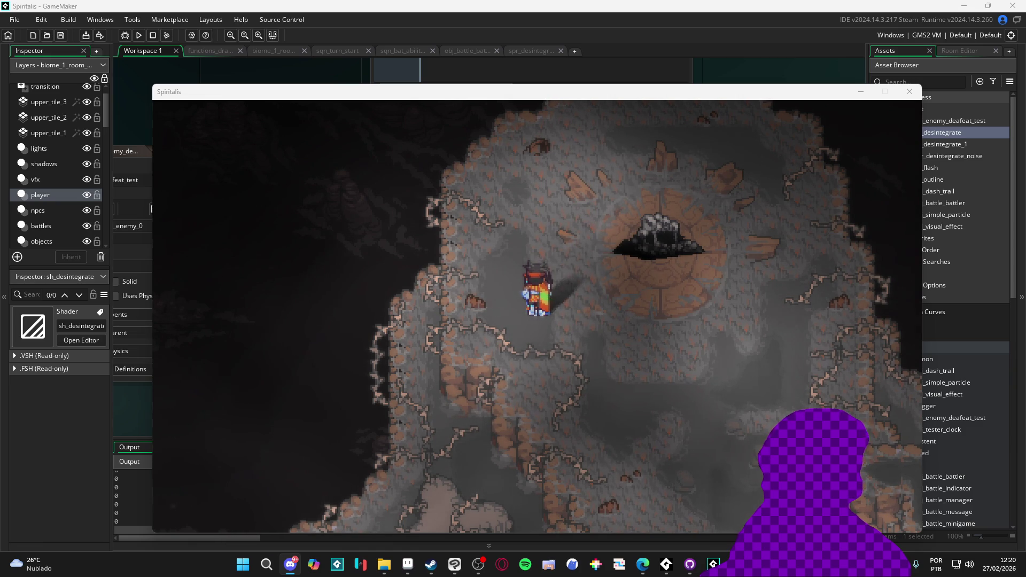
left_click(400, 206)
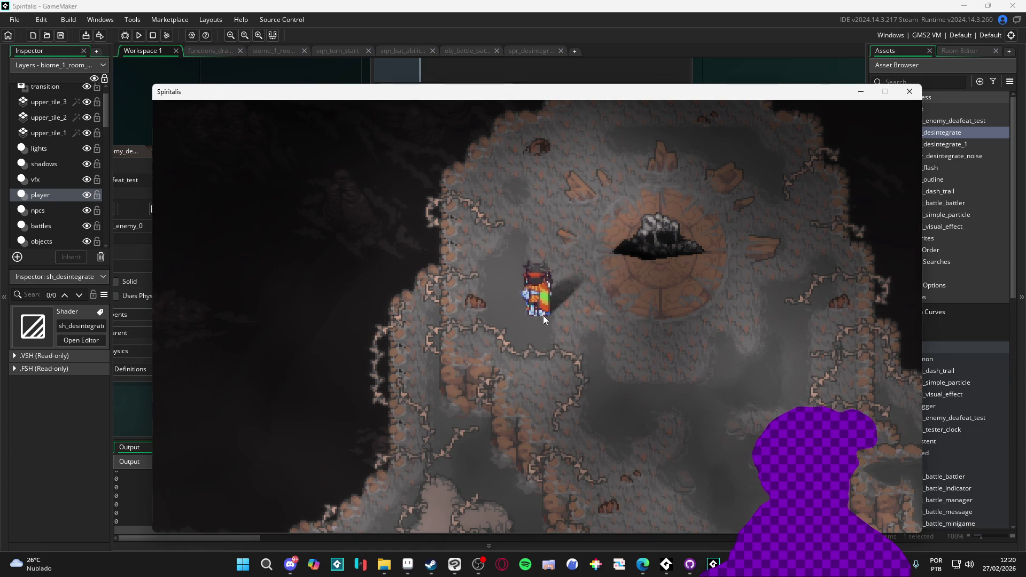
left_click(607, 344)
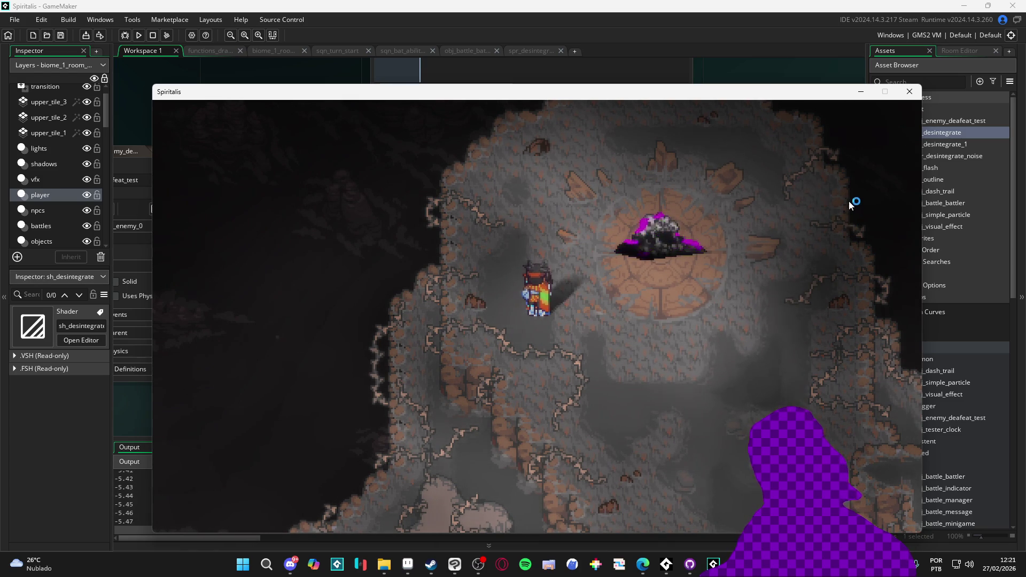
left_click(906, 93)
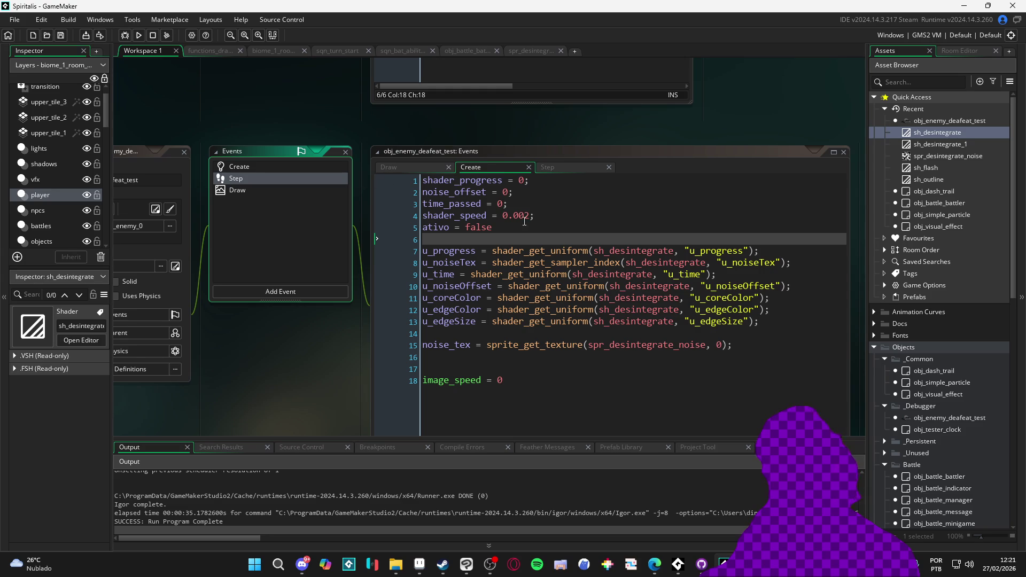
left_click(524, 220)
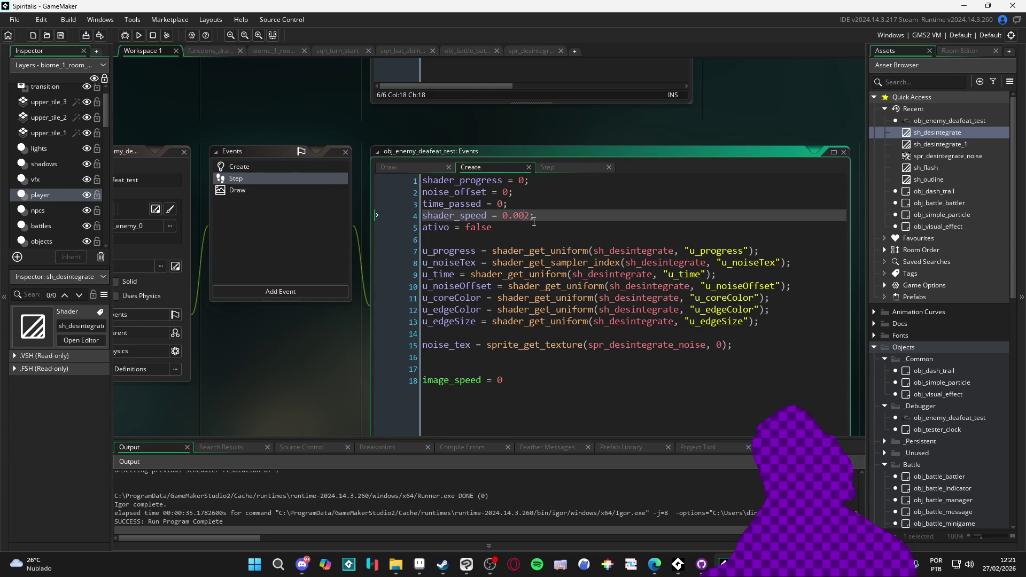
- Rerun the game, close it, and delete the old reset value 0 on line 12 of the Step event
key("F5")
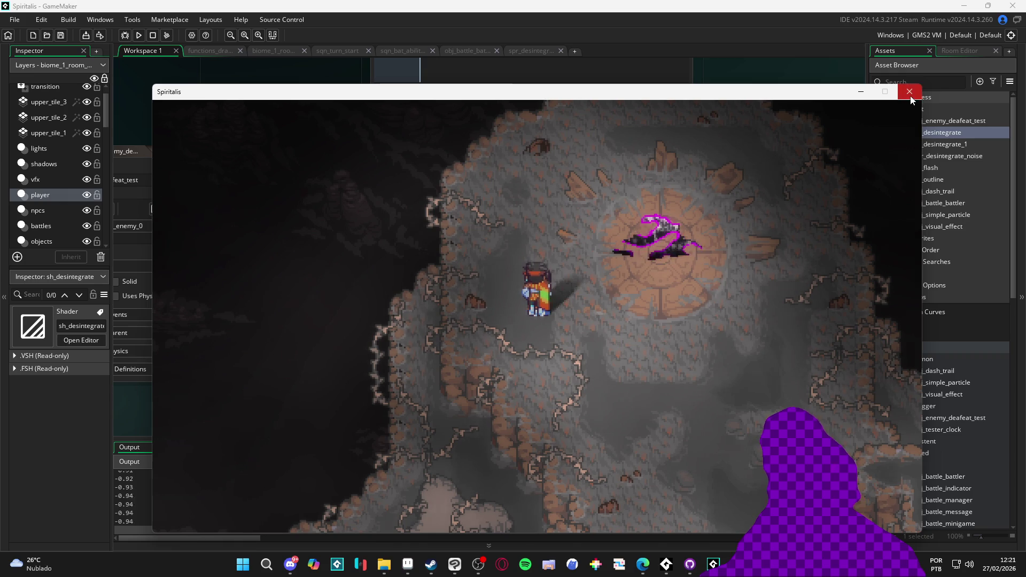
left_click(909, 92)
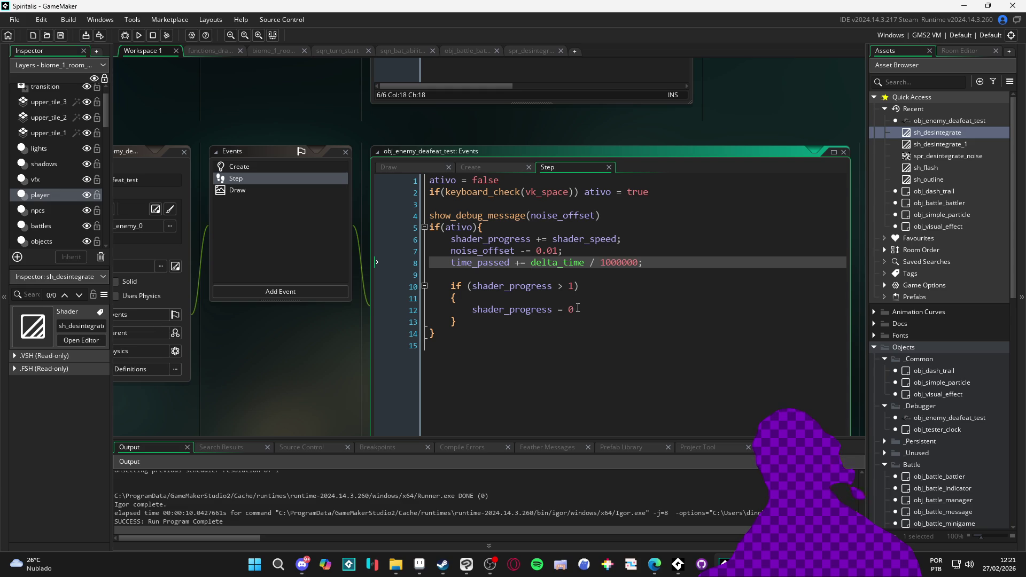
left_click(577, 309)
key("BackSpace")
- Set the line 12 reset value to 1, test-run the game, then comment out the shader_progress cap block
type("1")
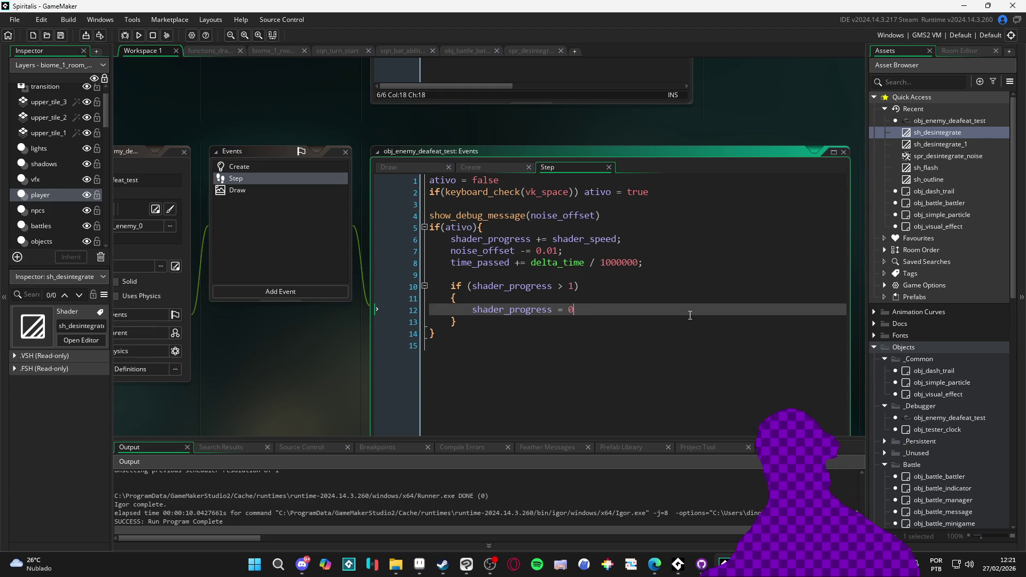
key("F5")
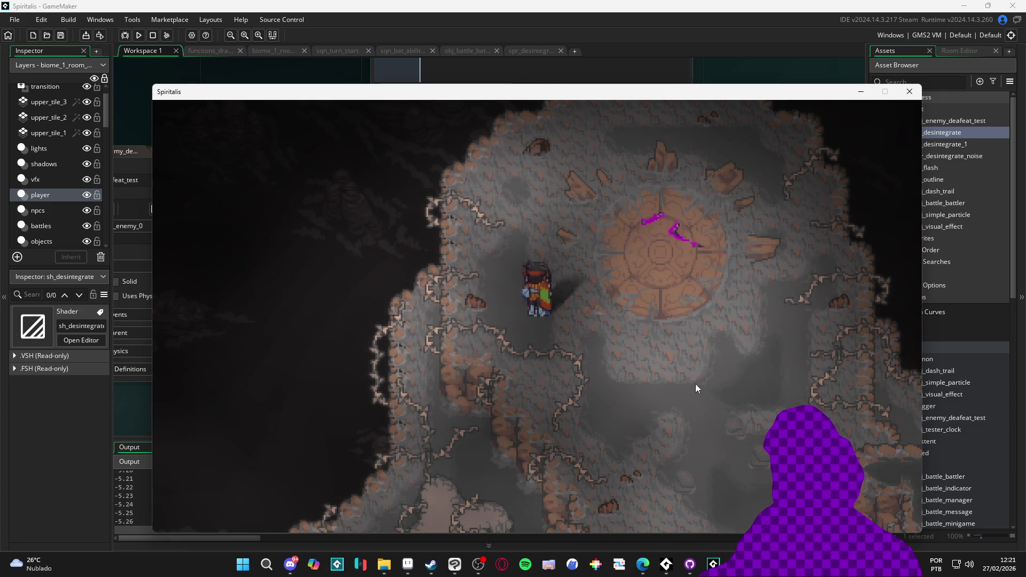
left_click(914, 98)
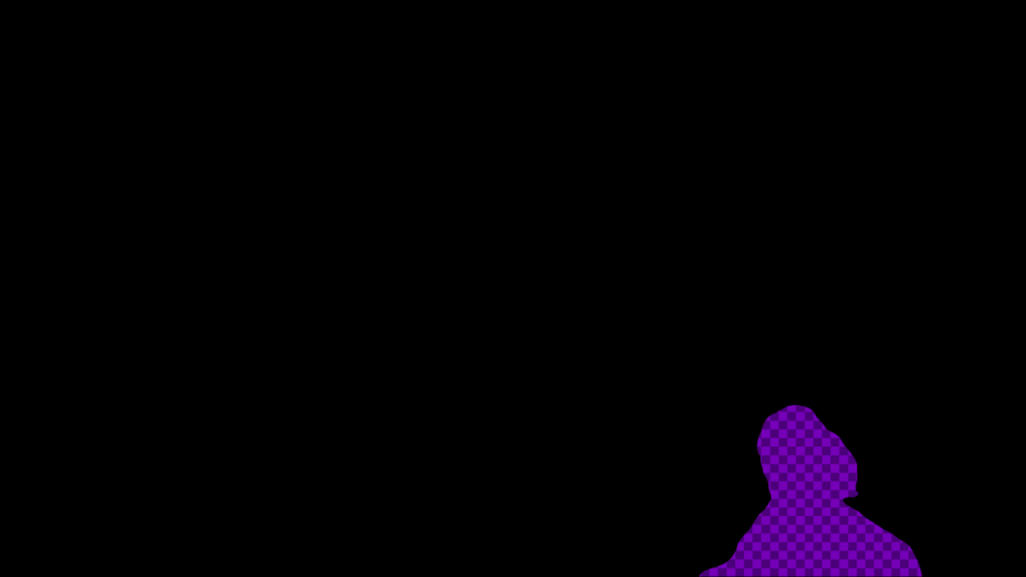
key("ctrl+k")
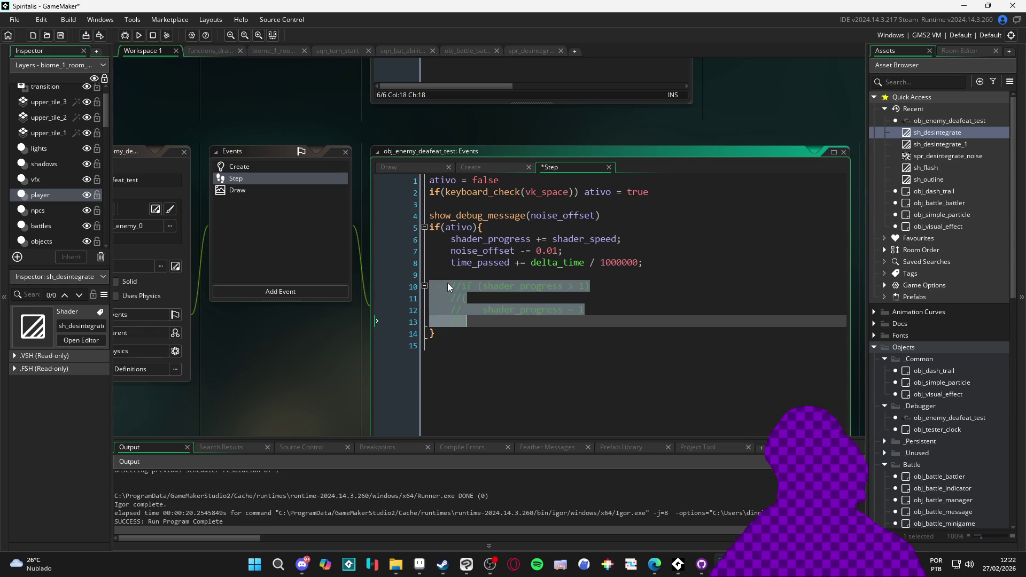
- Test-run the game, make the debug message print shader_progress instead of noise_offset, and uncomment the blue edge line
key("F5")
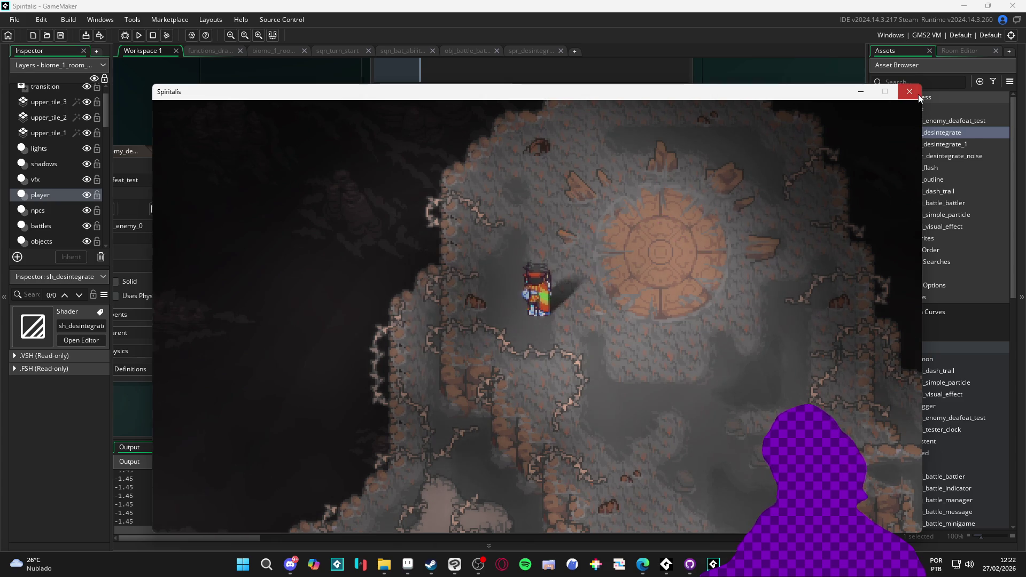
left_click(914, 94)
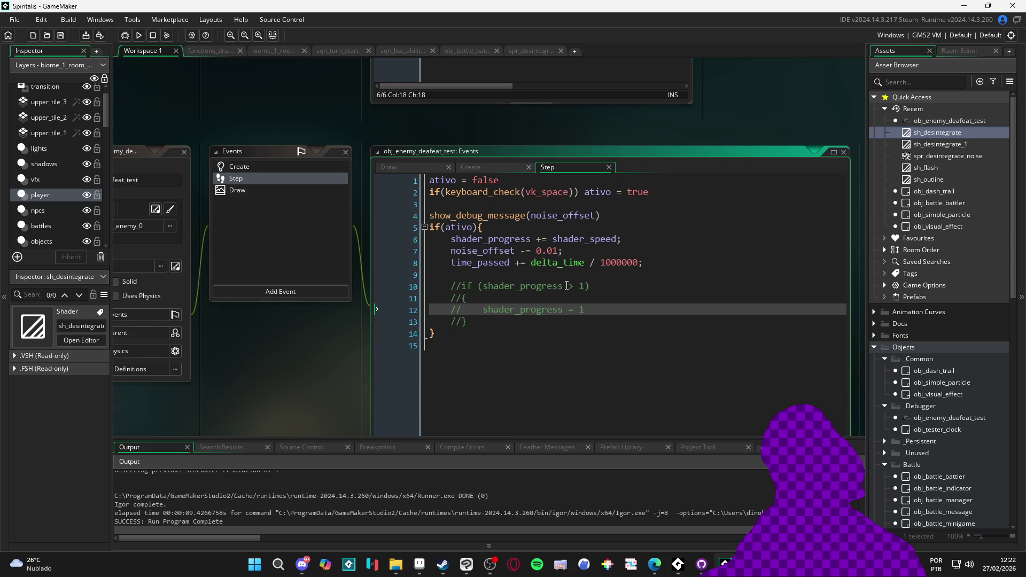
left_click(566, 286)
left_click(570, 214)
type("shader_progress")
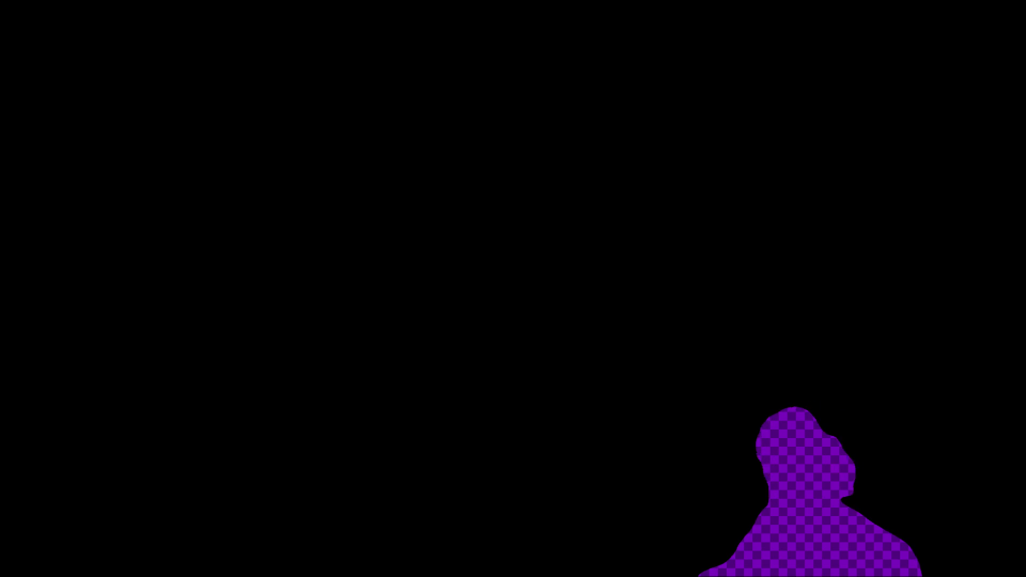
key("BackSpace")
key("BackSpace")
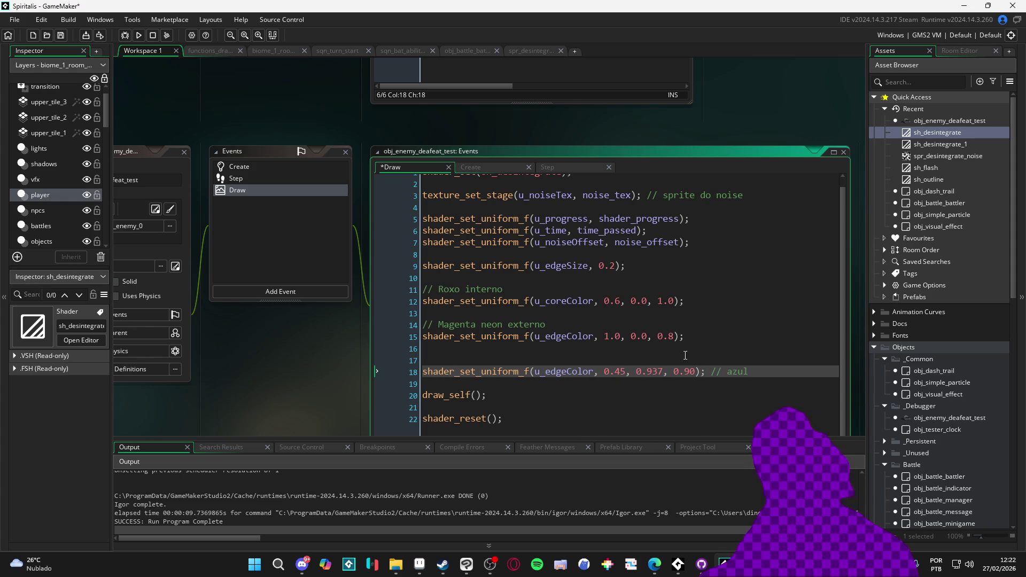
- Move the blue edge colour line under the magenta comment, comment out the magenta line, and run the game
left_click_drag(773, 379, 359, 376)
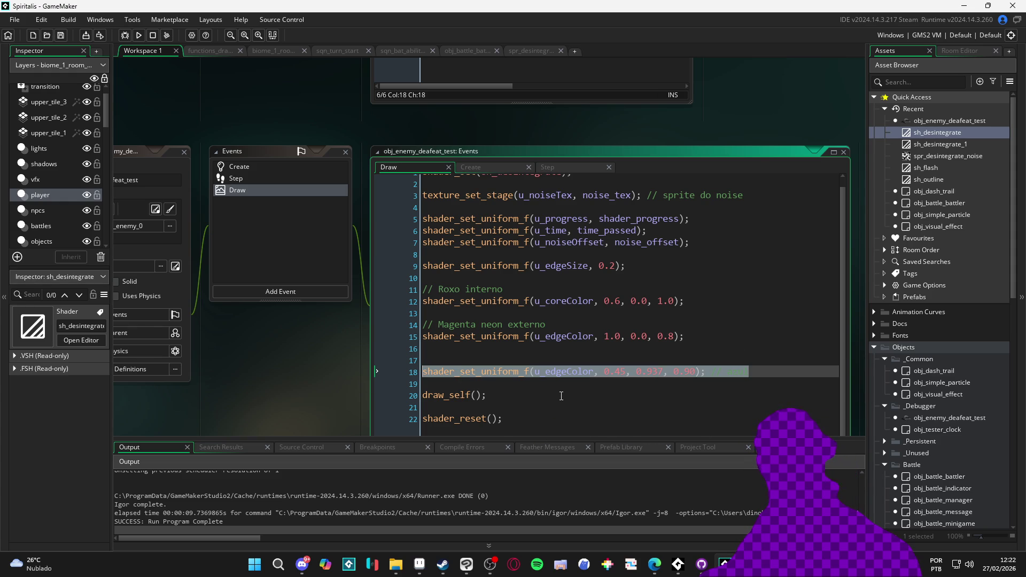
key("ctrl+x")
left_click(571, 326)
key("Return")
key("ctrl+v")
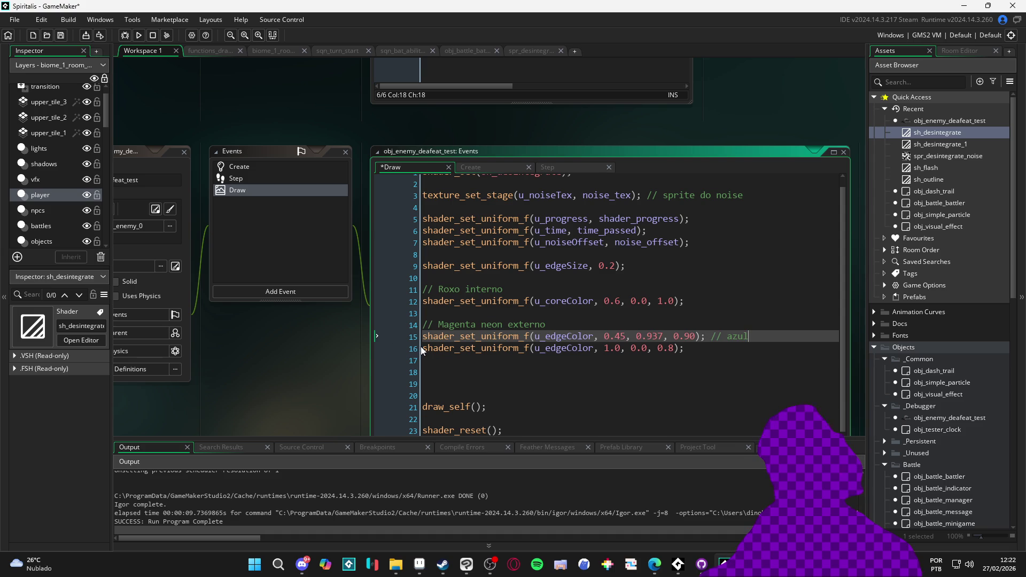
left_click(422, 348)
type("//")
key("F5")
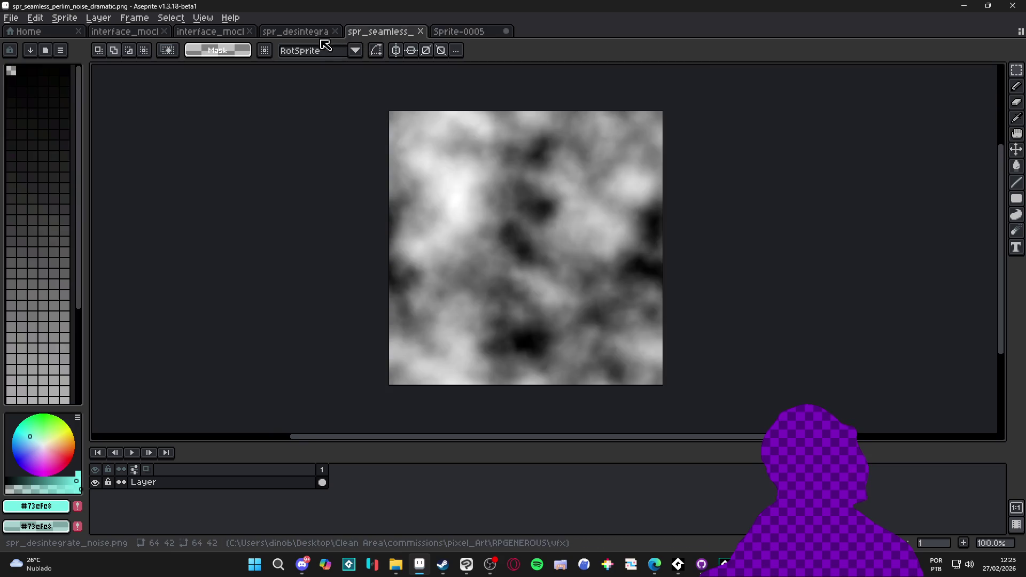
left_click(300, 32)
left_click(219, 32)
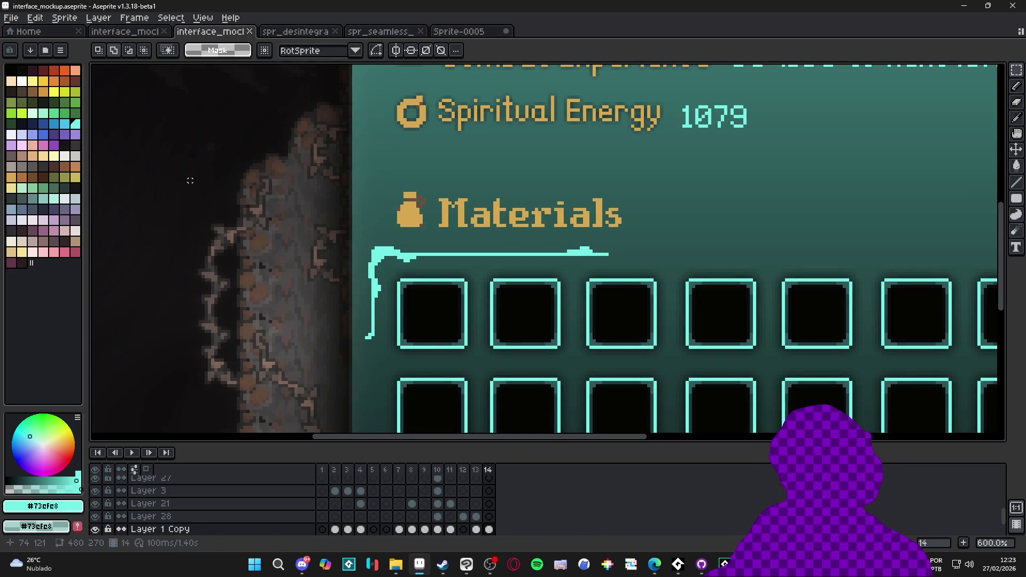
- Pick the pink swatch d480bb as Aseprite's foreground colour, check its value, then minimize Aseprite
left_click(43, 145)
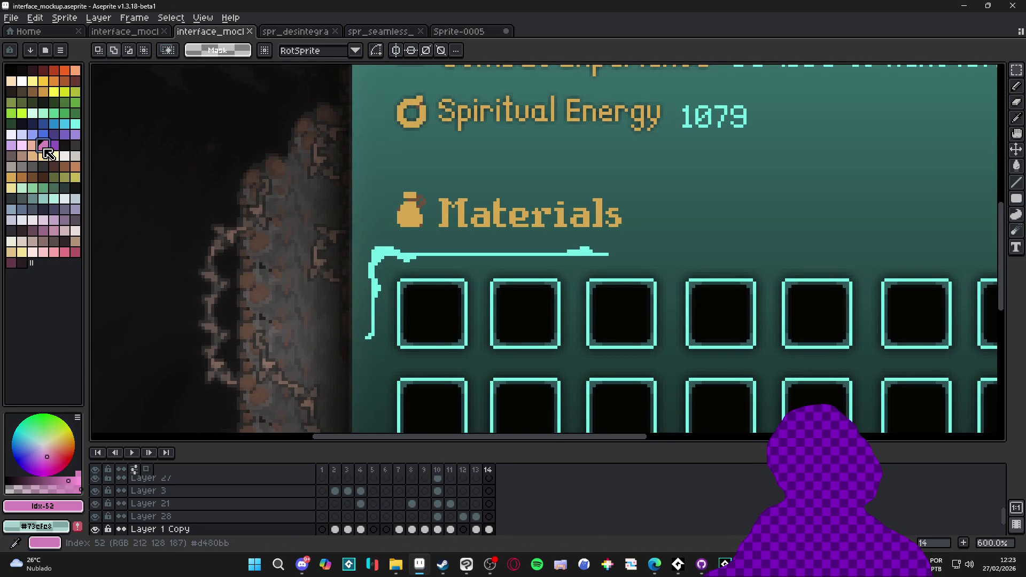
left_click(43, 506)
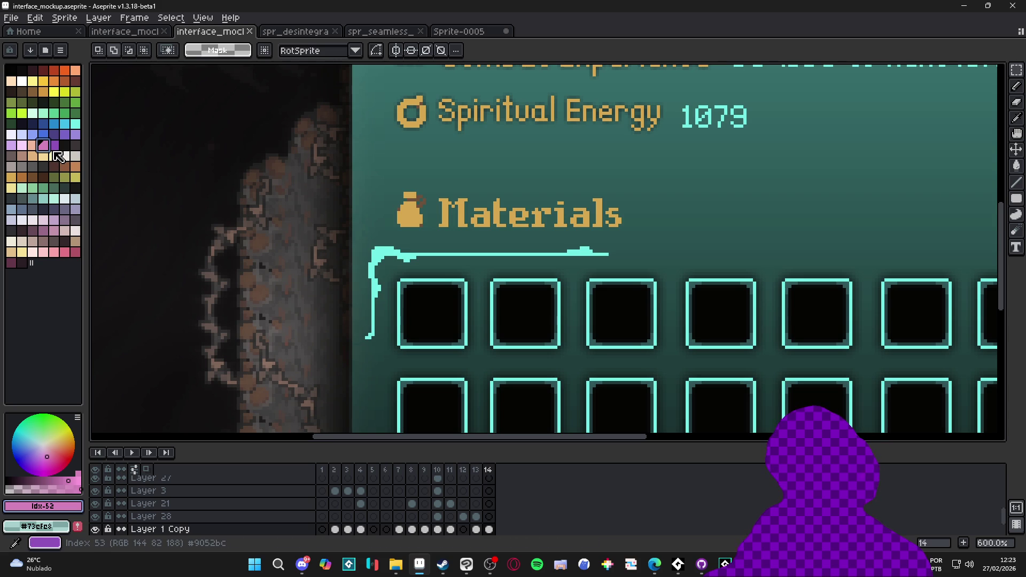
left_click(965, 5)
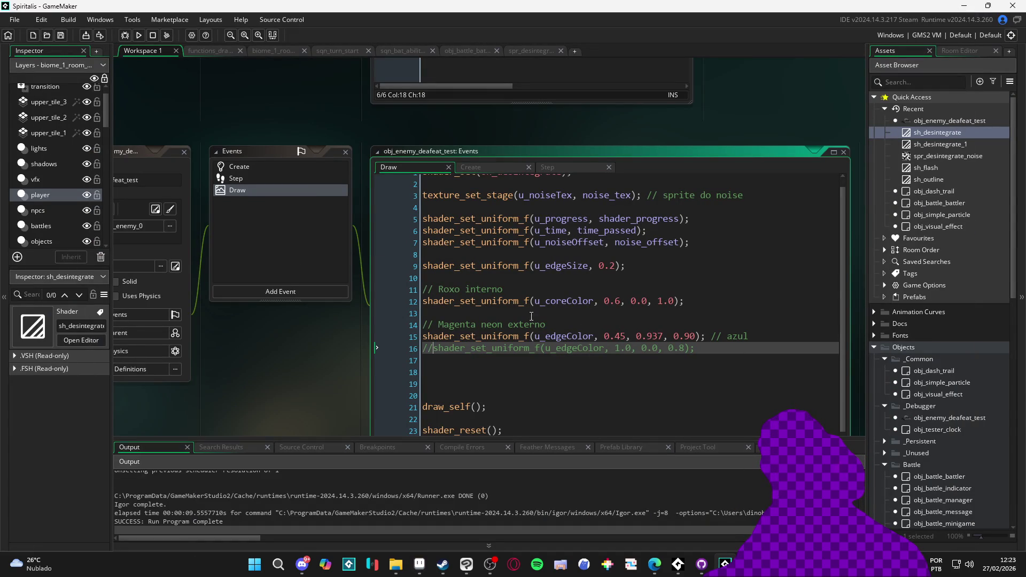
- Copy the edge colour 0.45, 0.937, 0.90 into u_coreColor, set u_edgeColor to 1, 1, 1.0, and run the game
left_click_drag(604, 337, 697, 336)
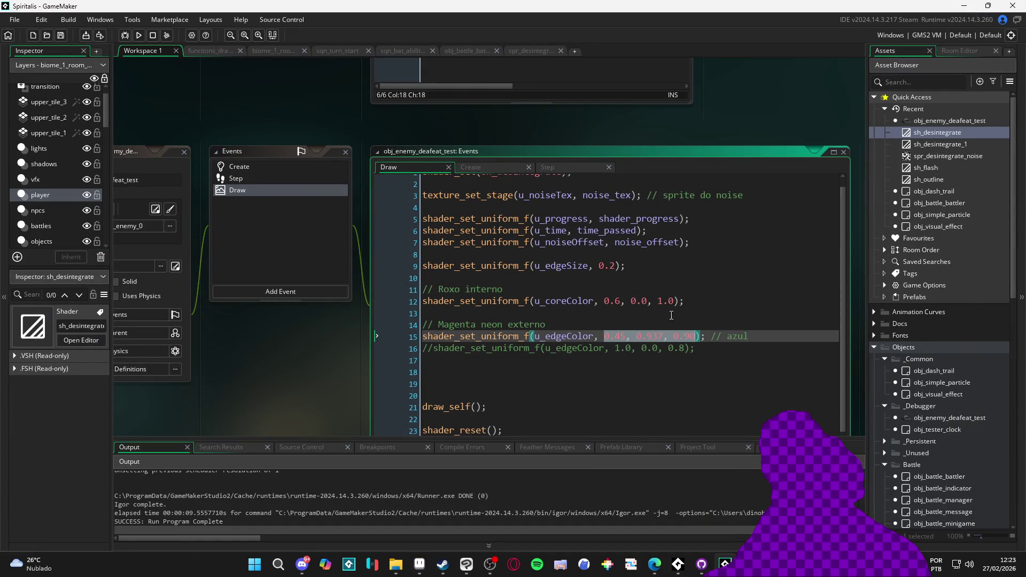
key("ctrl+c")
left_click_drag(677, 302, 604, 302)
key("ctrl+v")
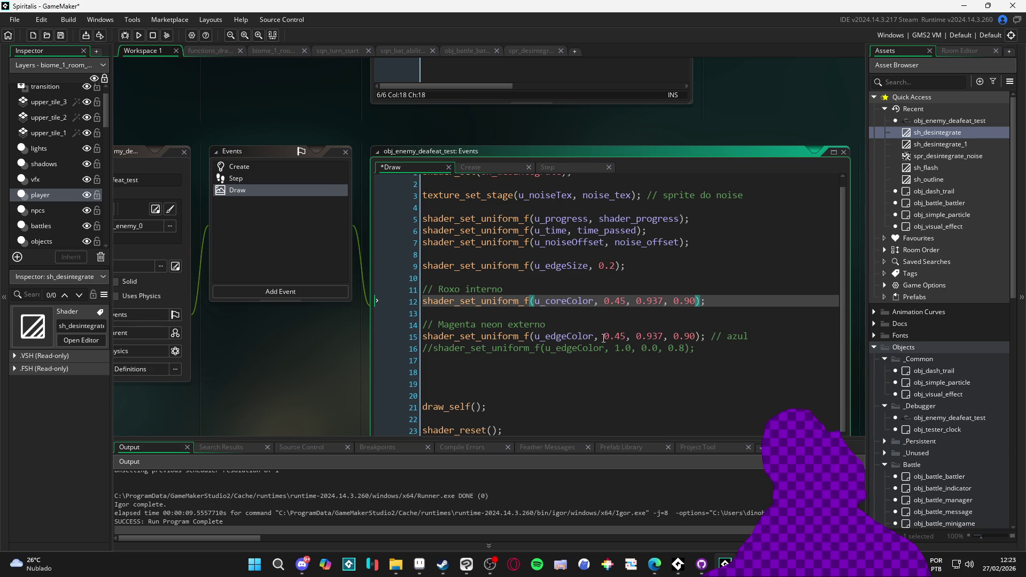
left_click_drag(604, 337, 695, 336)
type("1.0,1")
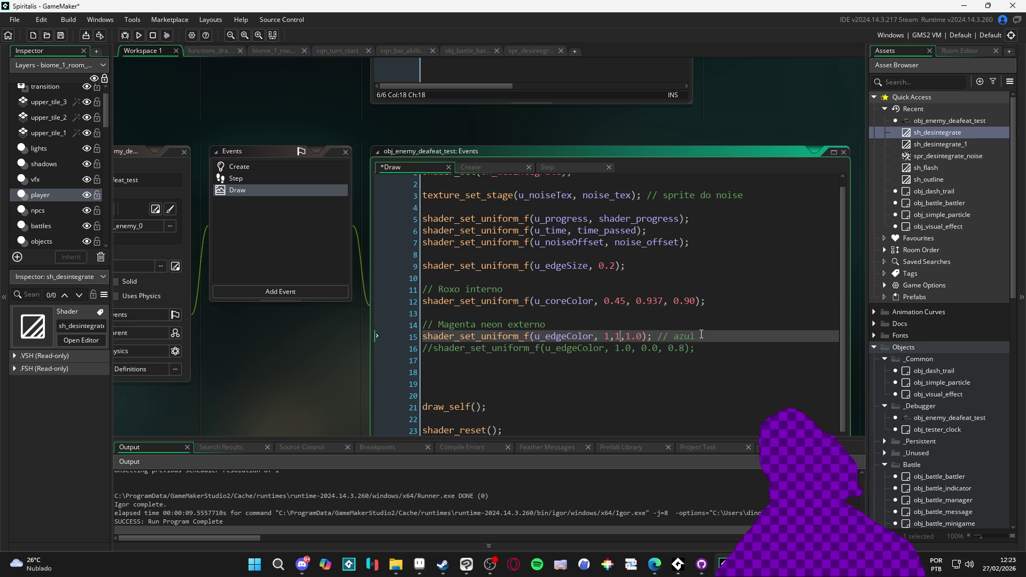
key("F5")
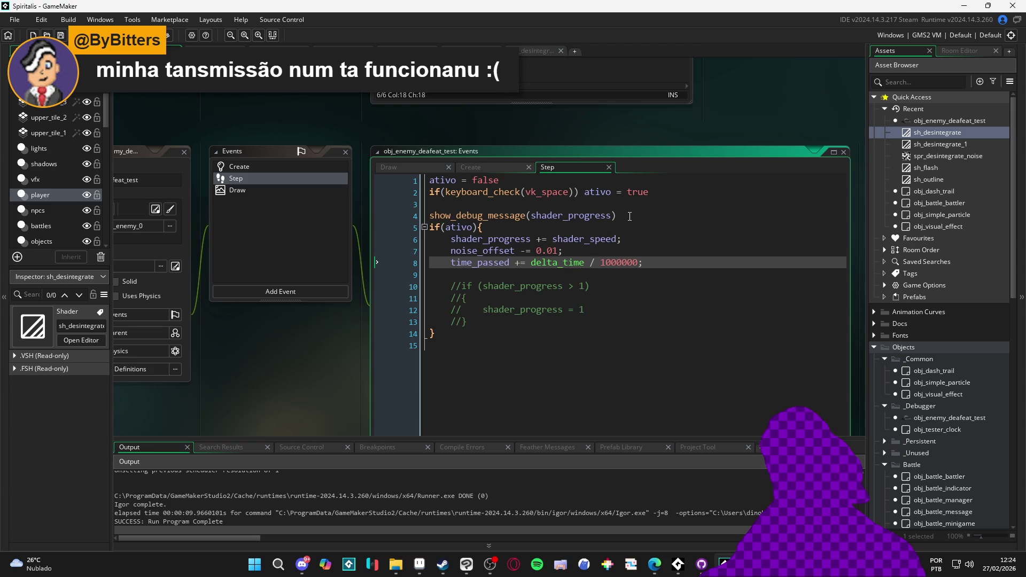
- Delete the debug message line, uncomment the shader_progress cap block with threshold 1.3, and save
left_click_drag(630, 216, 431, 218)
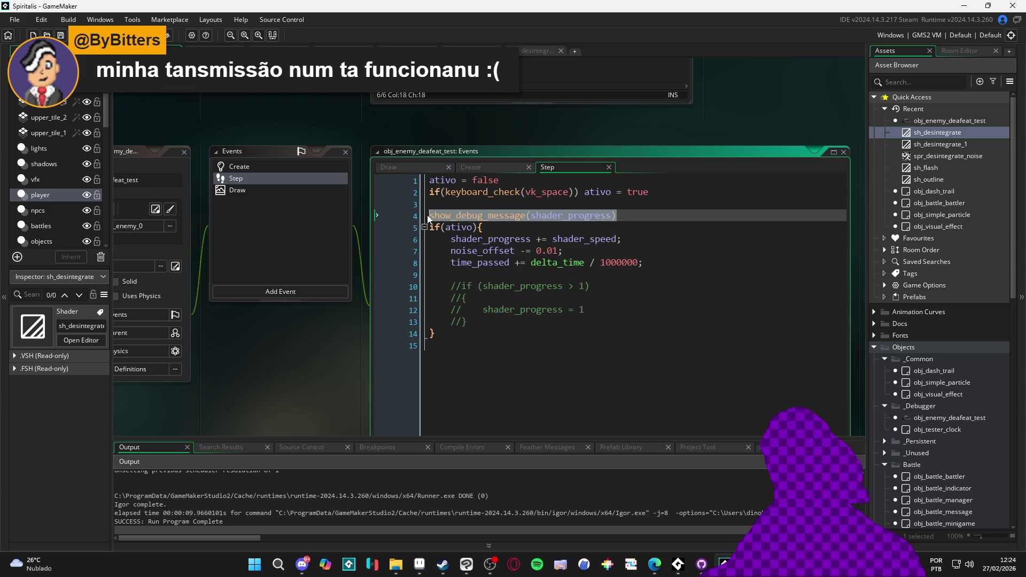
key("BackSpace")
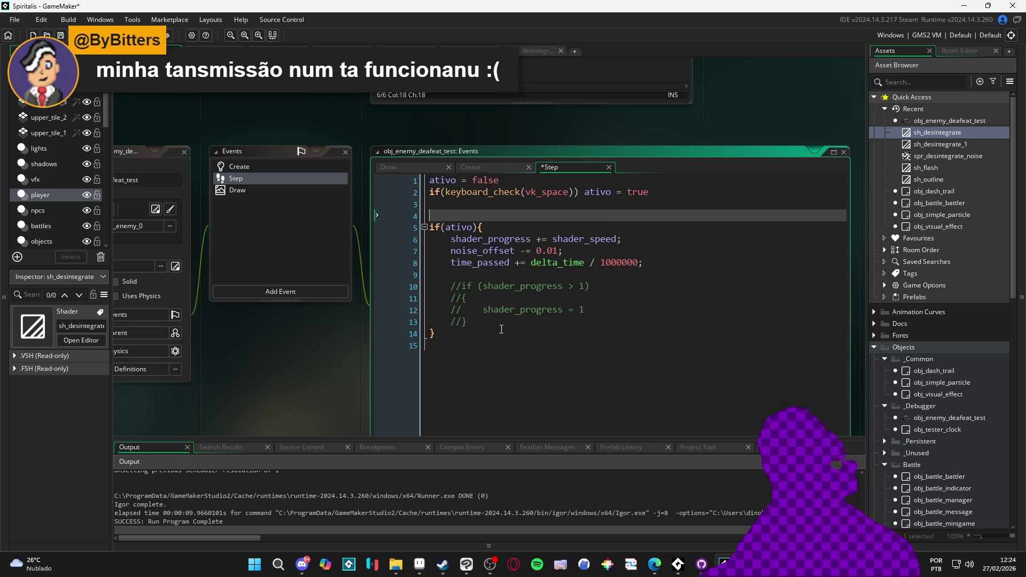
left_click_drag(458, 322, 425, 285)
key("ctrl+shift+k")
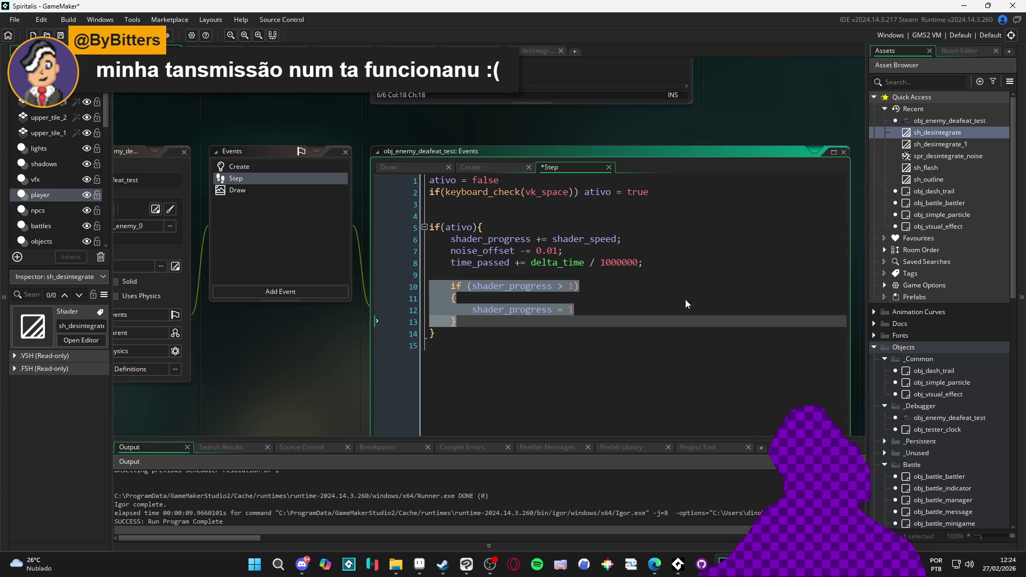
left_click(590, 286)
type(".3")
key("ctrl+s")
- Delete the reset value on line 12, save, and test-run the disintegration in-game
left_click(581, 311)
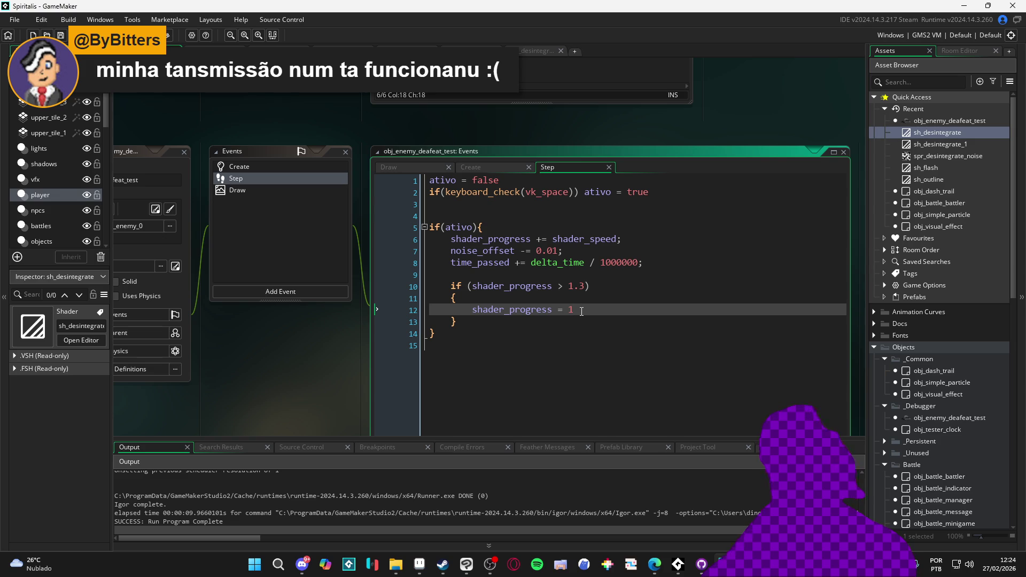
key("BackSpace")
key("ctrl+s")
key("F5")
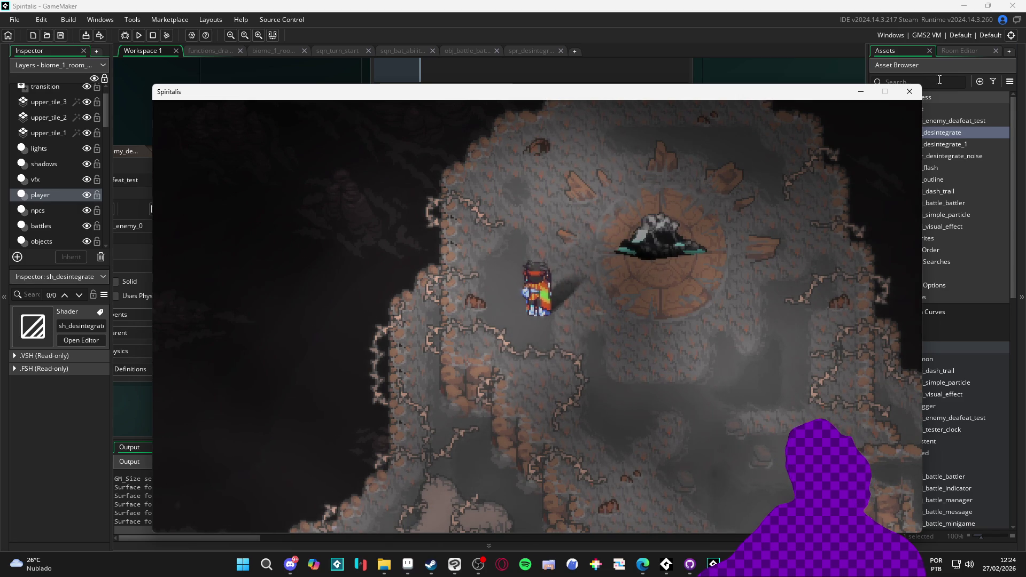
left_click(909, 94)
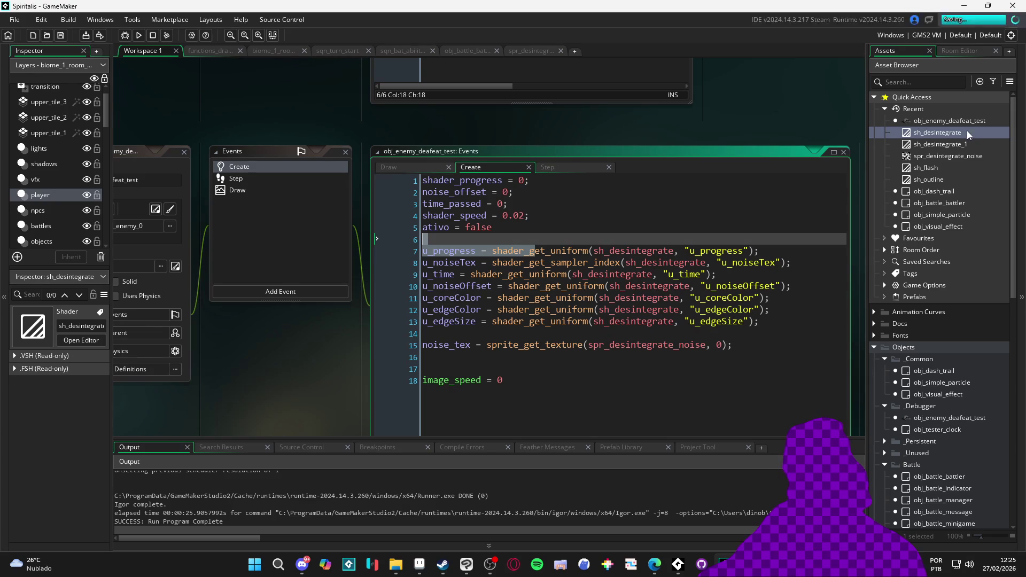
- In sh_desintegrate, remove the emoji from the vertical fade comment, comment out lines 51–53, and test-run without the fade
double_click(937, 132)
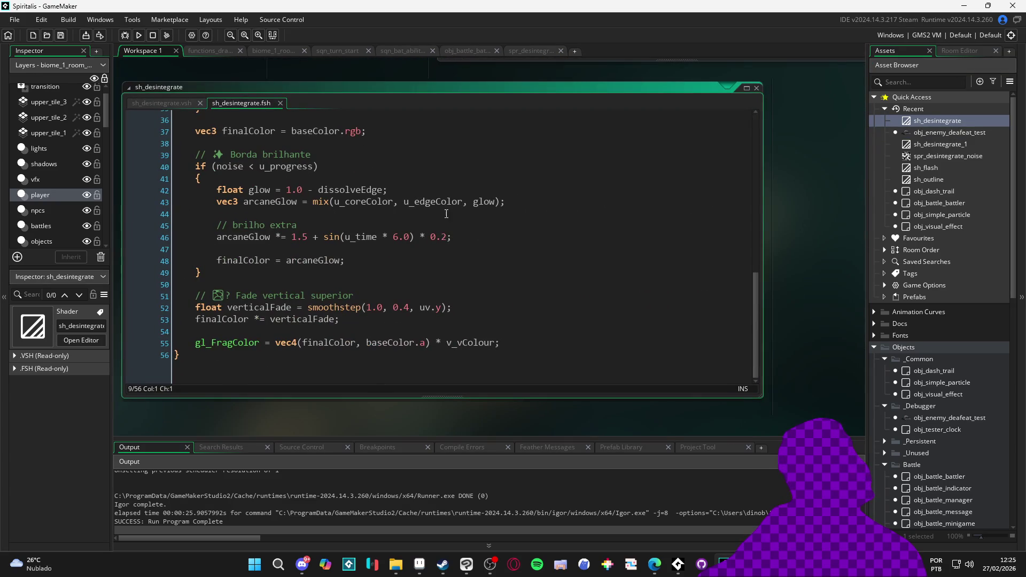
left_click(218, 296)
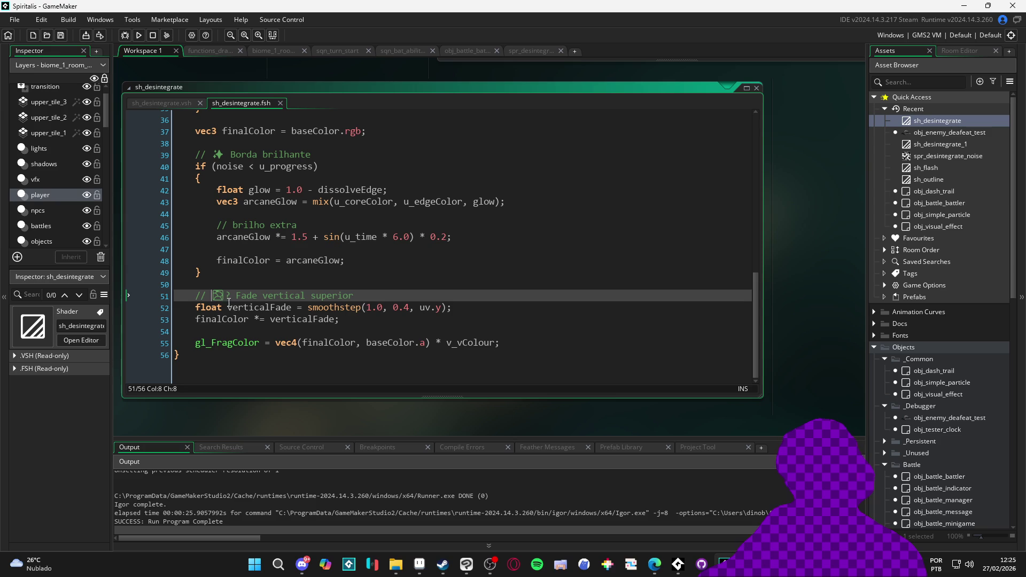
key("shift+Right")
key("shift+Right")
key("shift+Right")
key("BackSpace")
key("BackSpace")
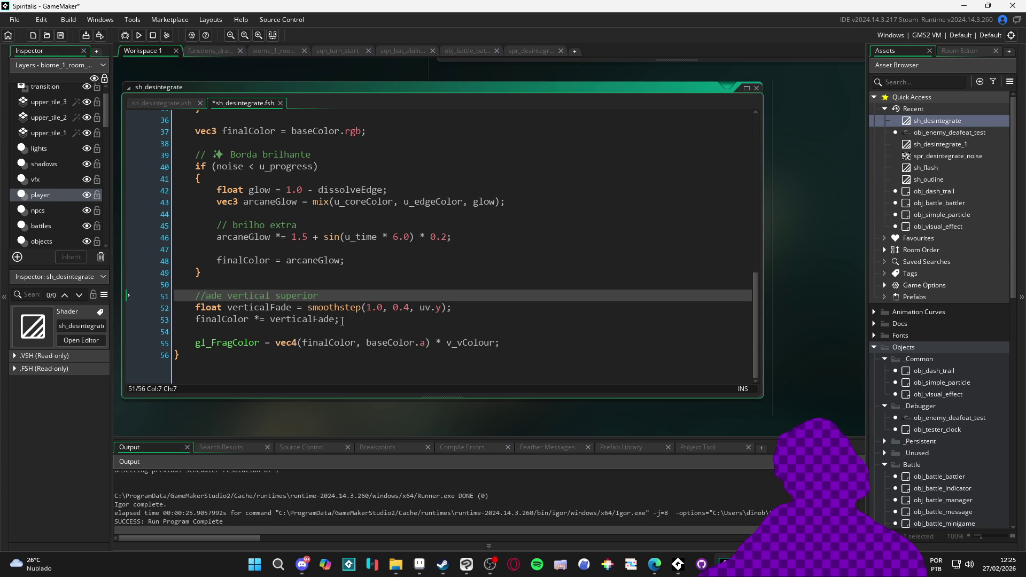
left_click_drag(344, 320, 158, 295)
key("ctrl+k")
key("F5")
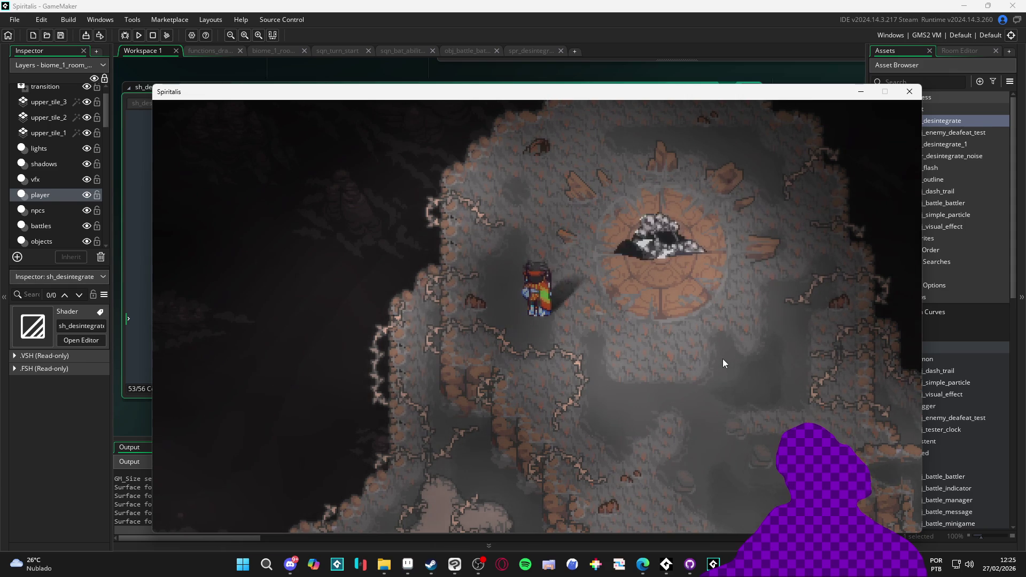
left_click(909, 92)
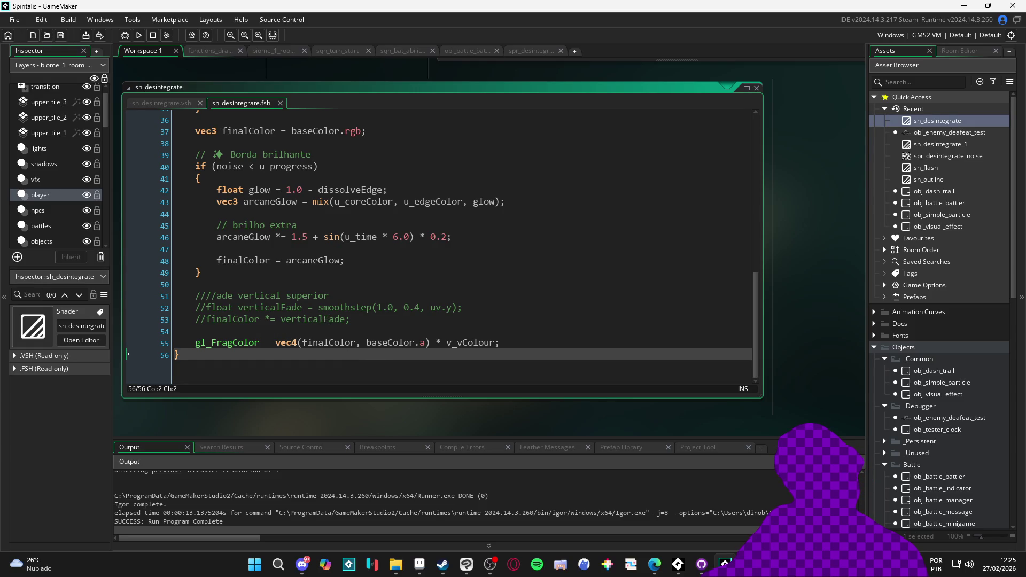
- Uncomment the vertical fade lines and test-run the game with the fade restored
mouse_move(344, 319)
left_mouse_down()
mouse_move(225, 308)
mouse_move(189, 288)
left_mouse_up()
key("ctrl+shift+k")
key("F5")
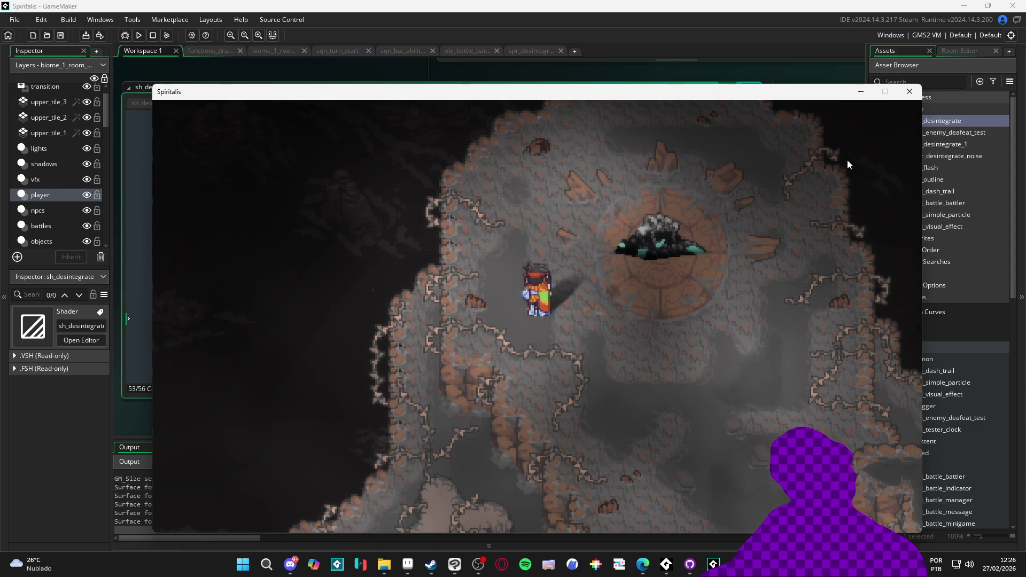
left_click(909, 91)
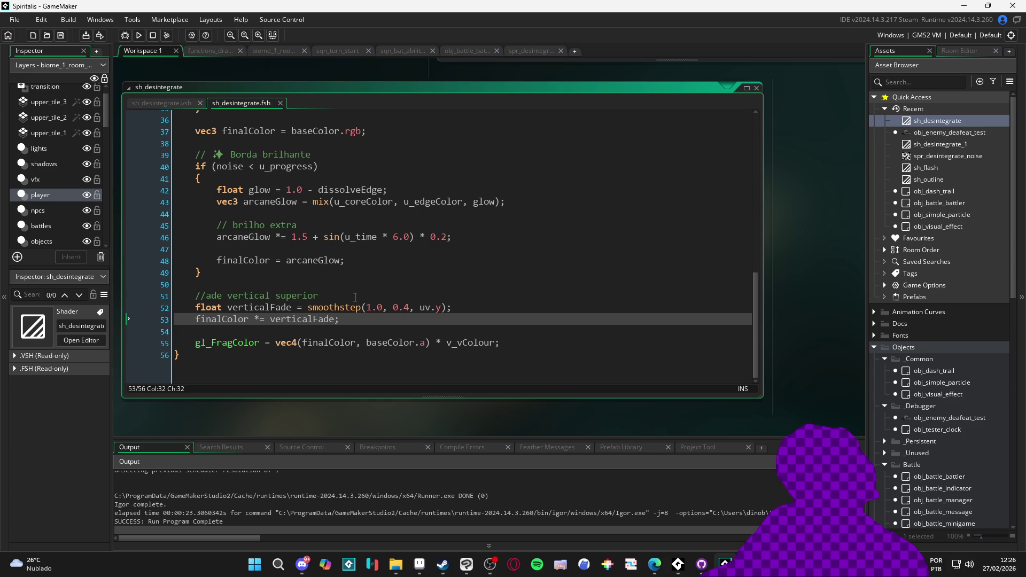
- Remove the emojis from the glowing-edge, noise and distortion comments in sh_desintegrate
scroll(299, 207, "up", 3)
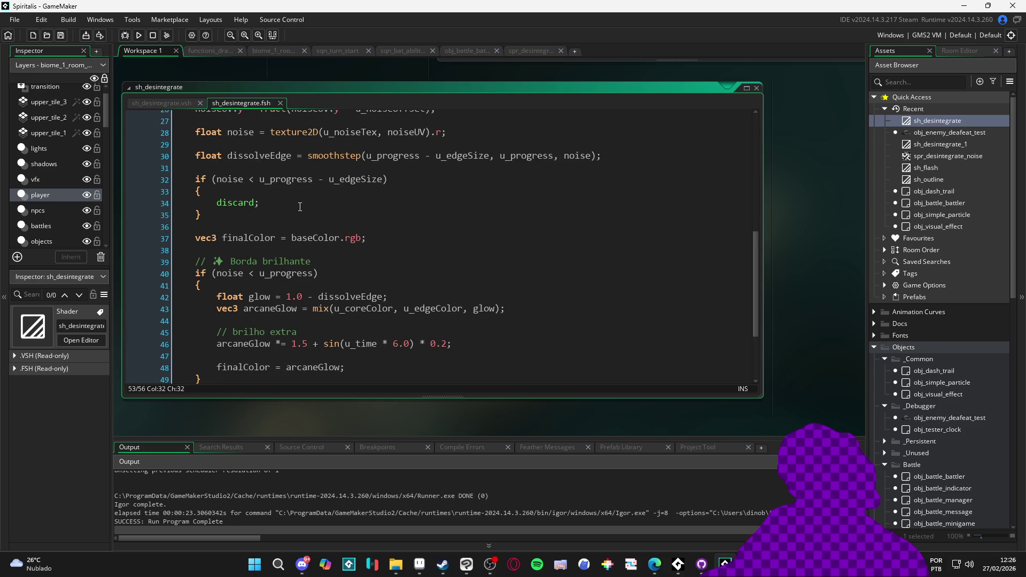
left_click(229, 261)
key("shift+Left")
key("shift+Left")
key("BackSpace")
scroll(321, 287, "up", 2)
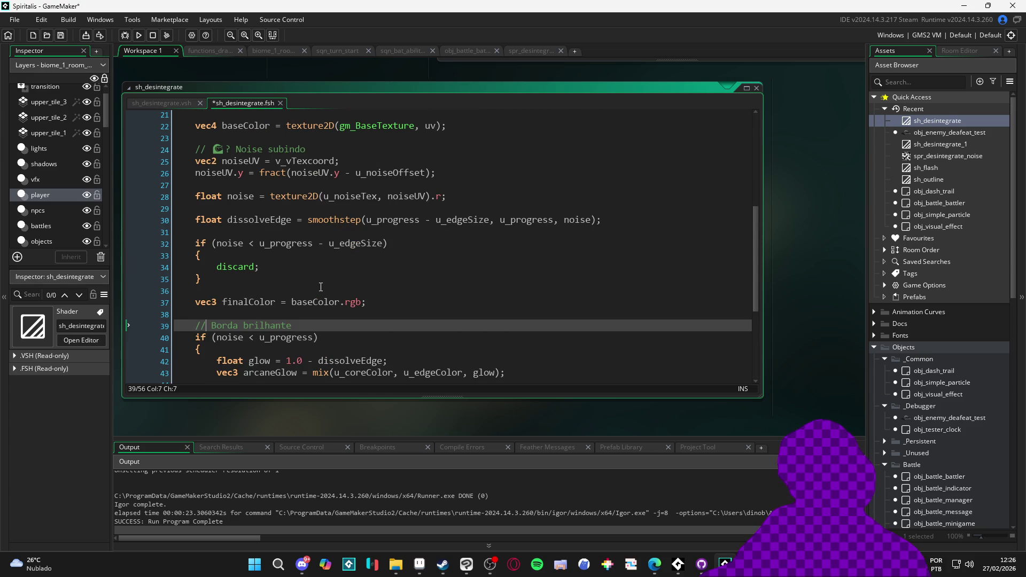
scroll(241, 188, "up", 1)
left_click(234, 169)
key("shift+Left")
key("shift+Left")
key("shift+Left")
key("BackSpace")
scroll(320, 258, "up", 3)
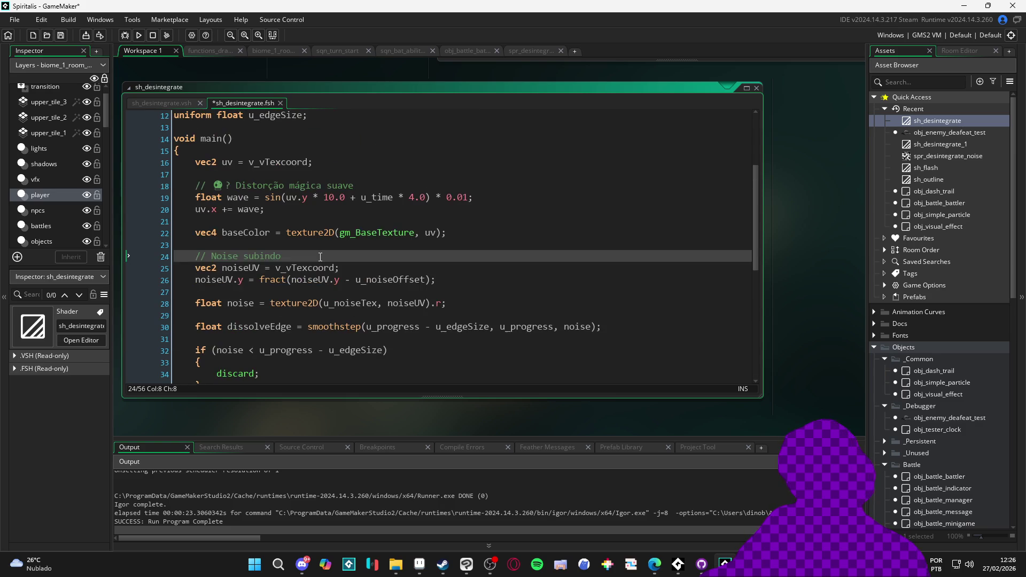
left_click_drag(238, 185, 214, 185)
key("BackSpace")
key("BackSpace")
type("d")
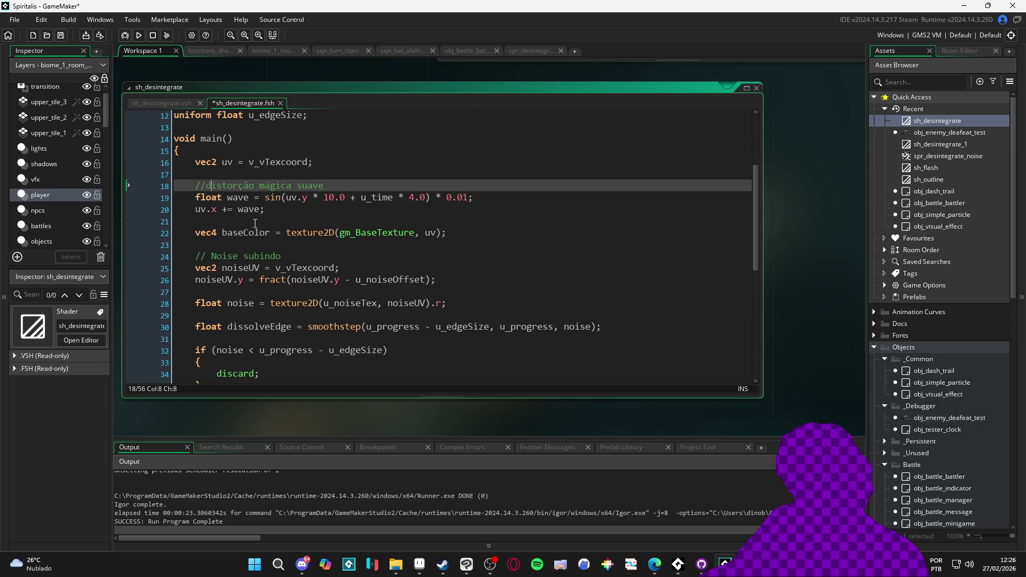
- Change the vertical fade to smoothstep(1.0, 1, uv.y) and test-run the game
scroll(258, 223, "down", 6)
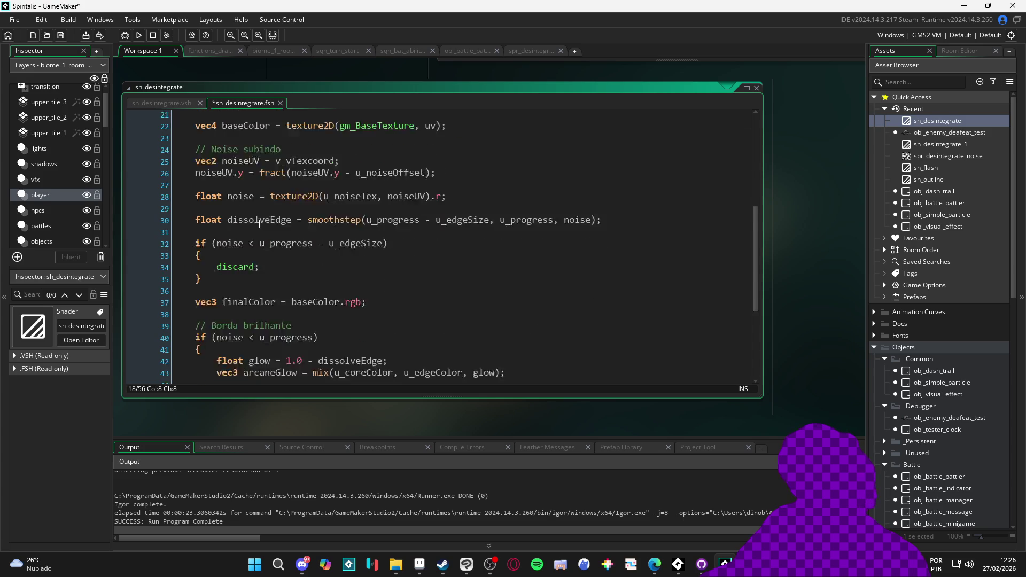
scroll(260, 223, "down", 2)
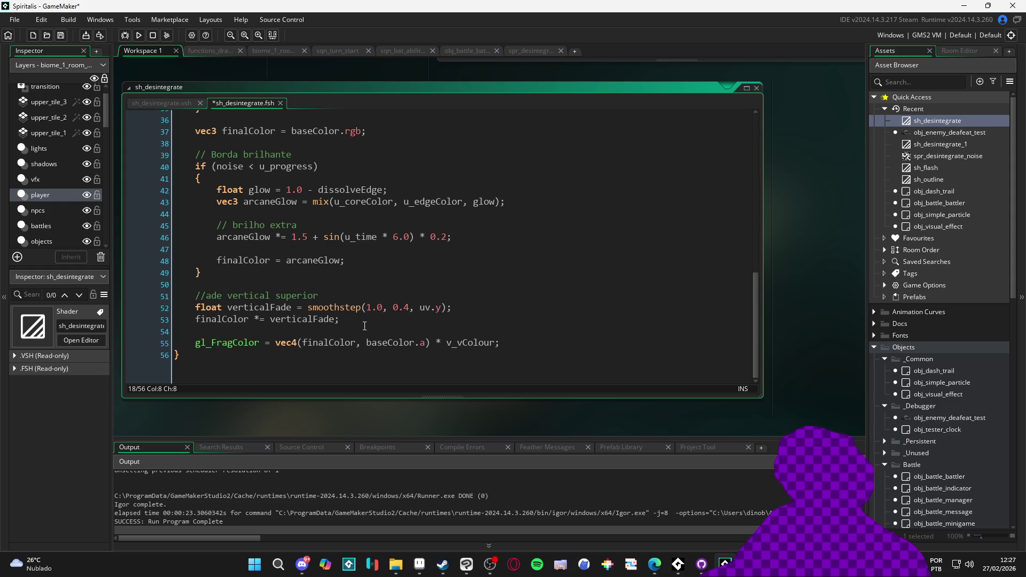
scroll(366, 323, "up", 7)
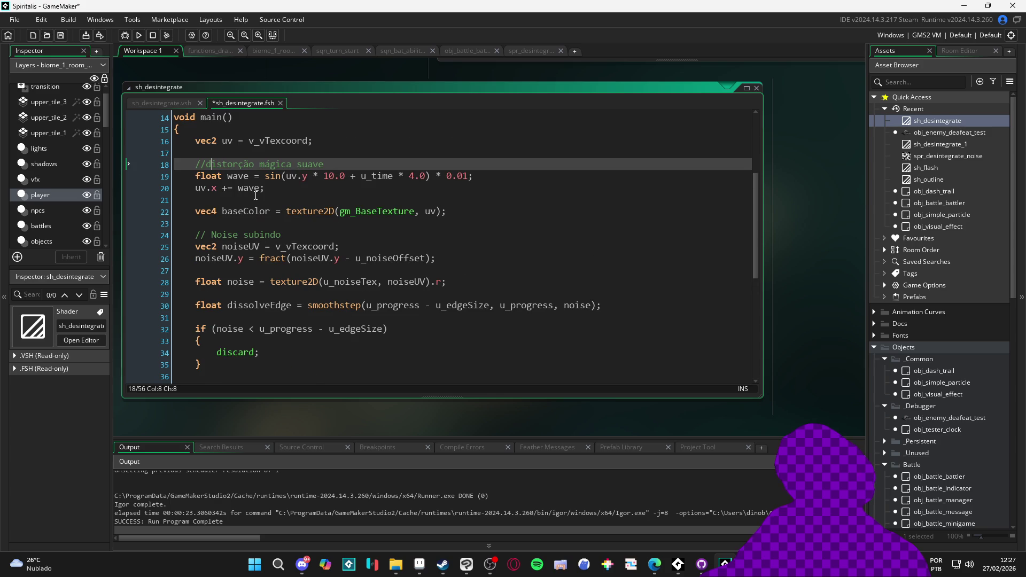
scroll(255, 195, "up", 2)
scroll(262, 213, "down", 9)
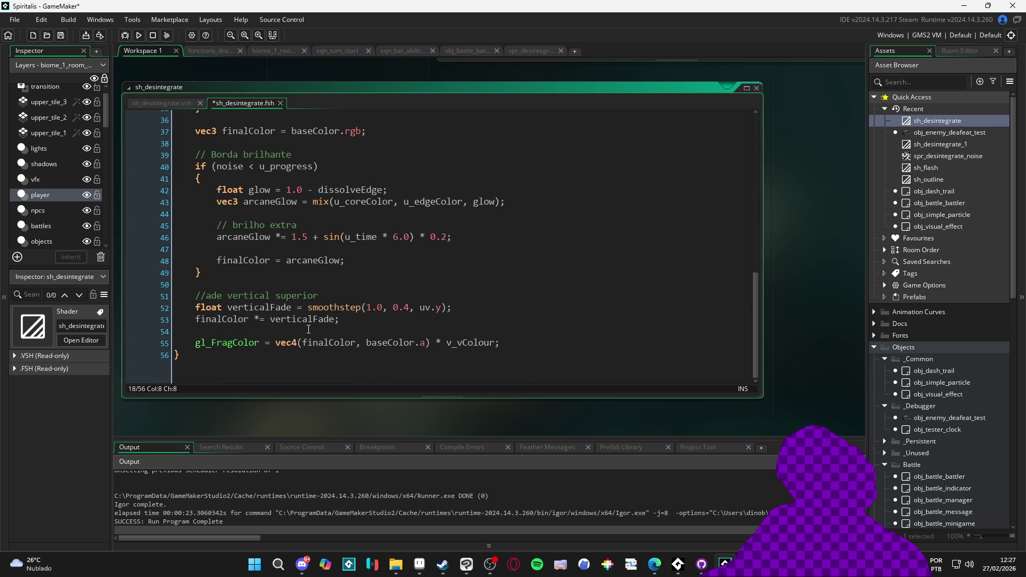
left_click(369, 309)
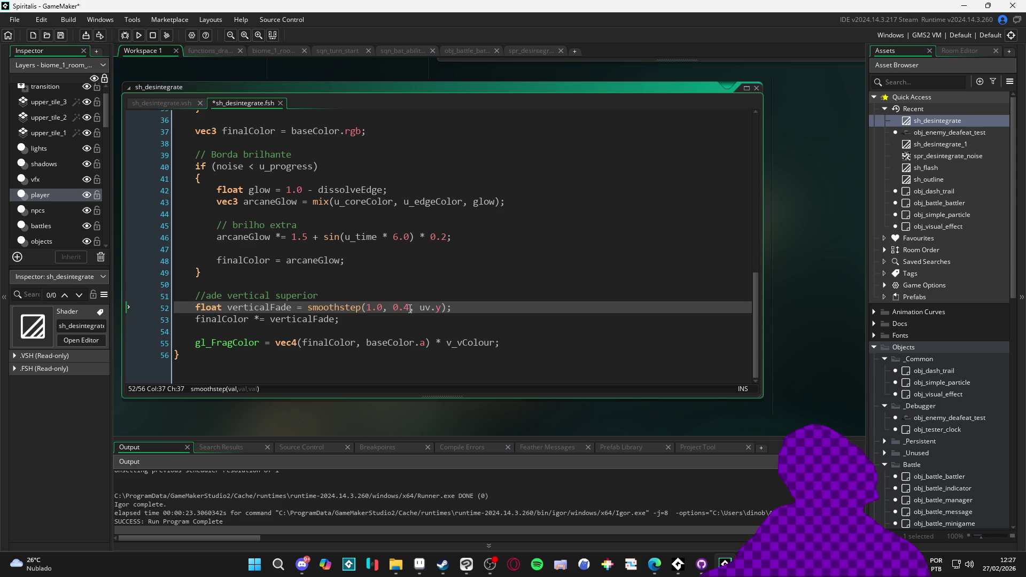
type("1")
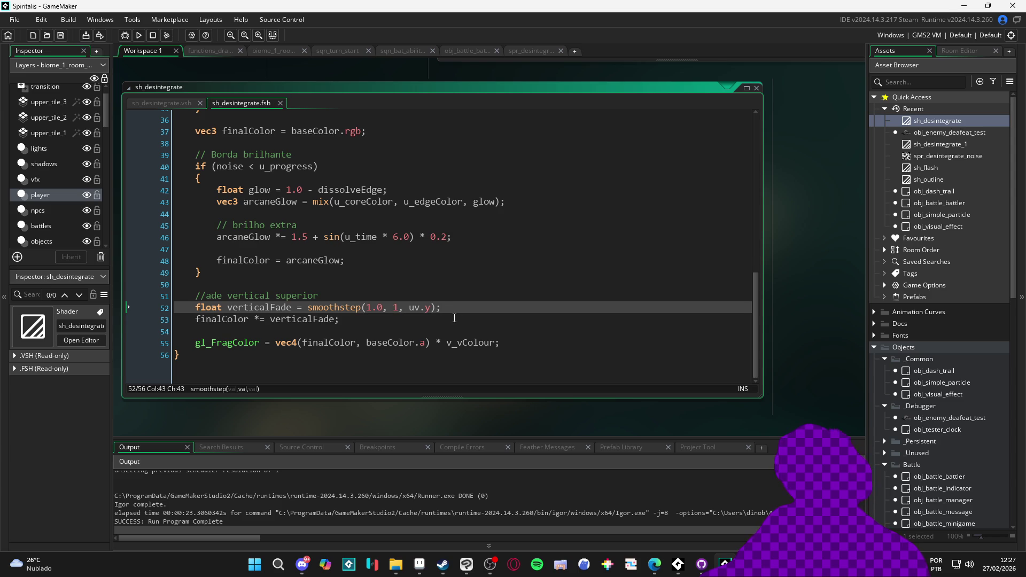
type(".0")
key("F5")
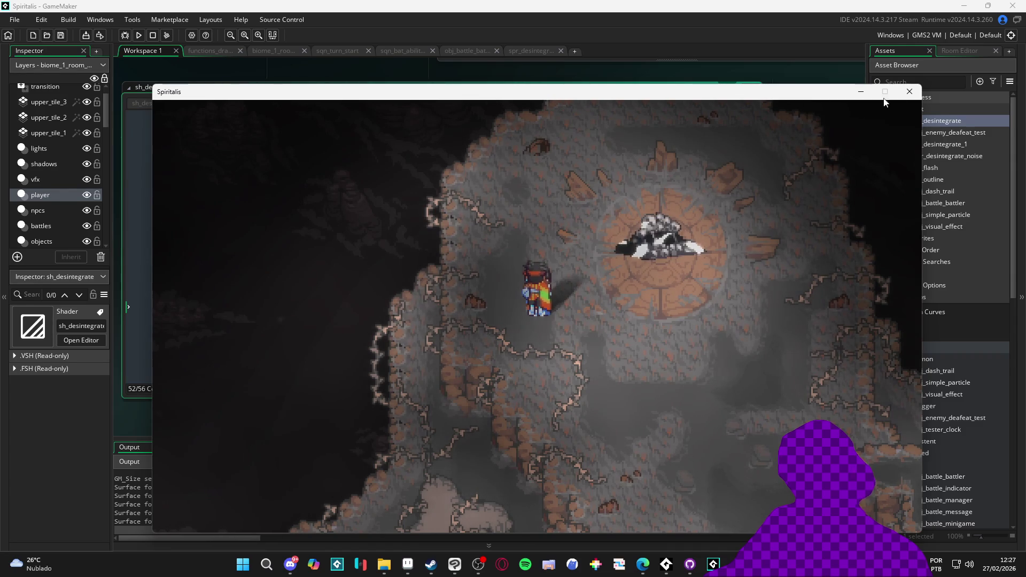
left_click(908, 93)
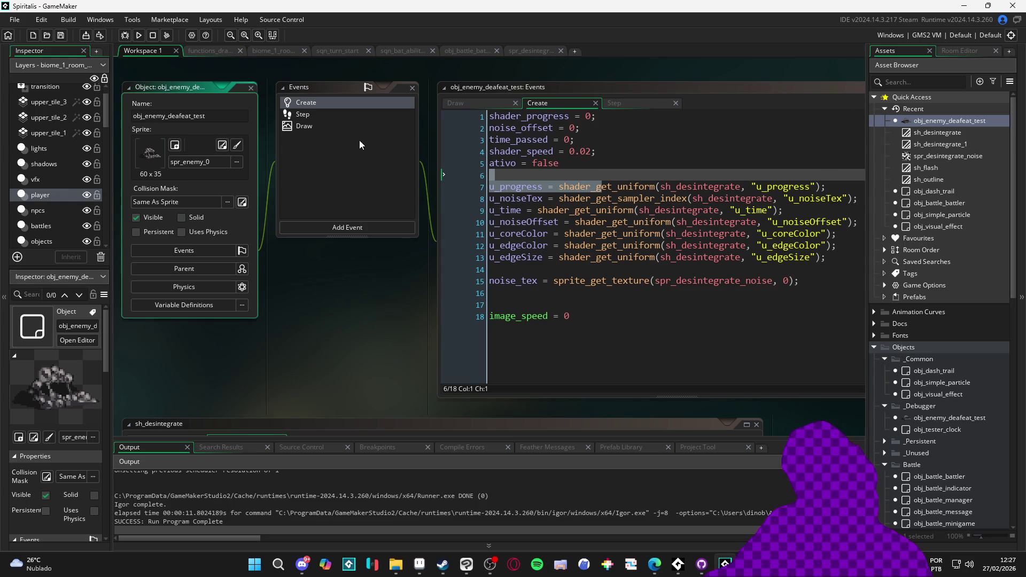
- In the Draw event, copy the core colour values 0.45, 0.937, 0.90 onto u_edgeColor and test-run
left_click(316, 112)
left_click(336, 127)
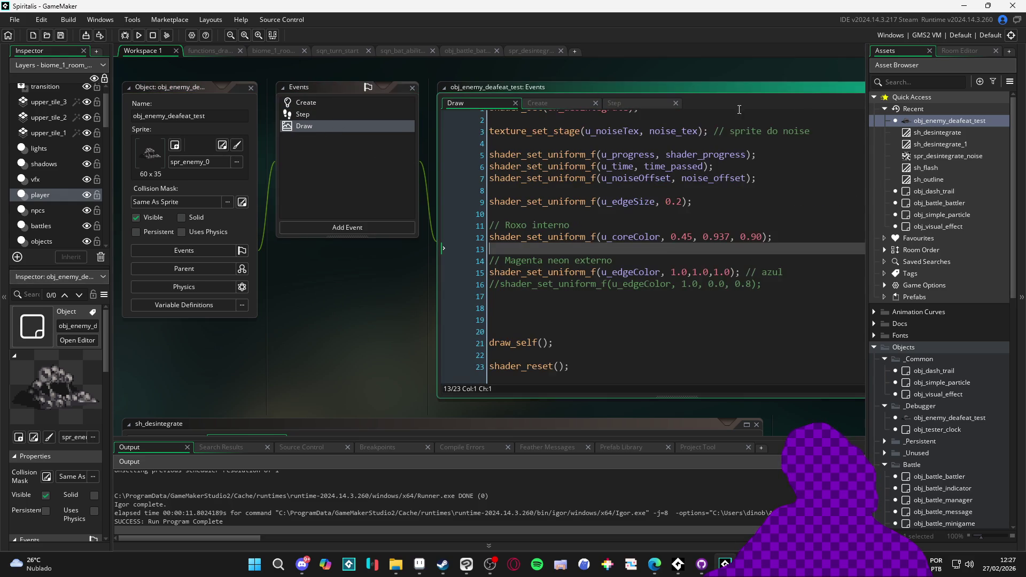
left_click(775, 85)
left_click(520, 272)
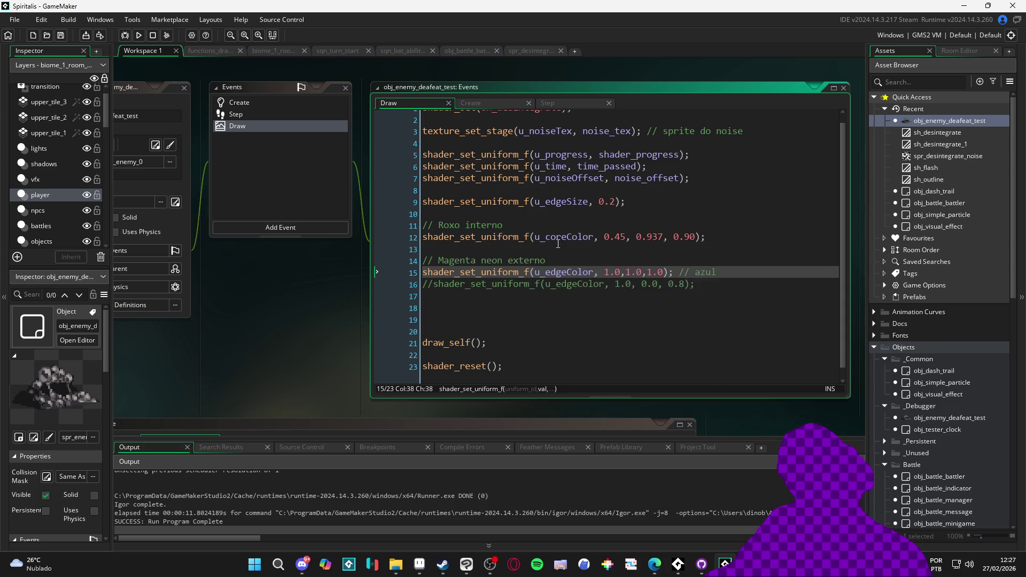
left_click(424, 238)
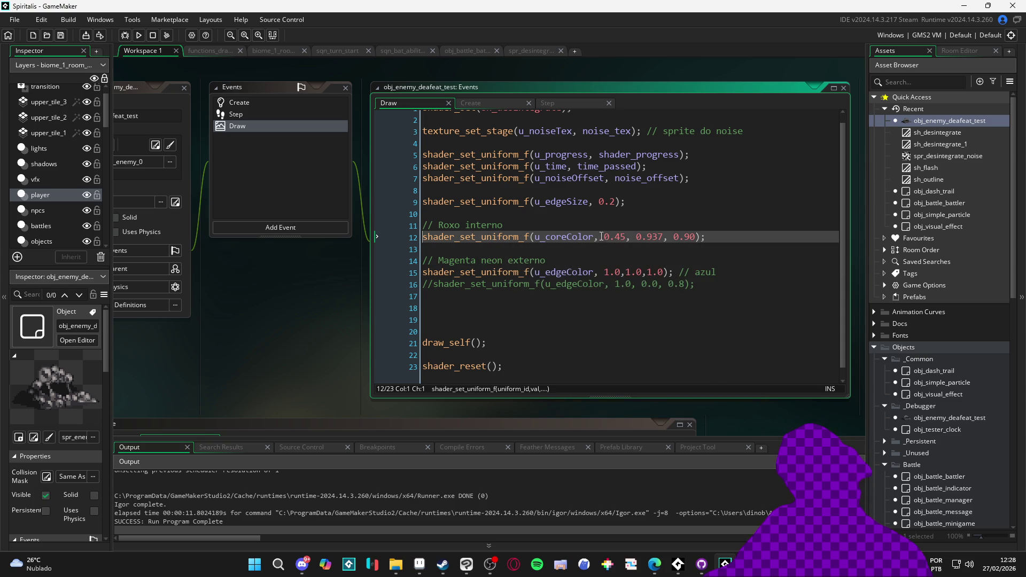
left_click_drag(603, 236, 695, 236)
left_click_drag(663, 273, 627, 273)
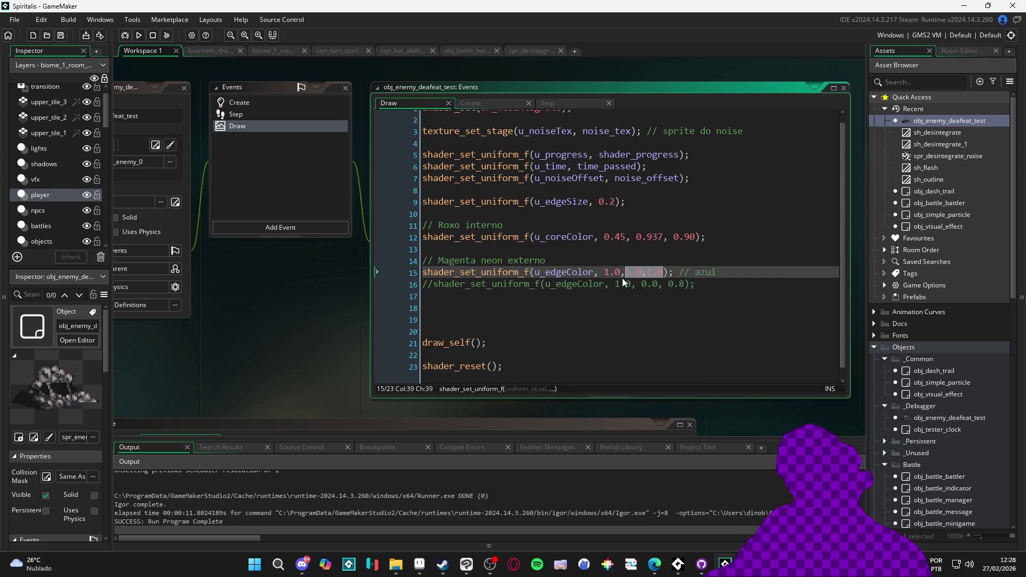
type("0.45, 0.937, 0.90")
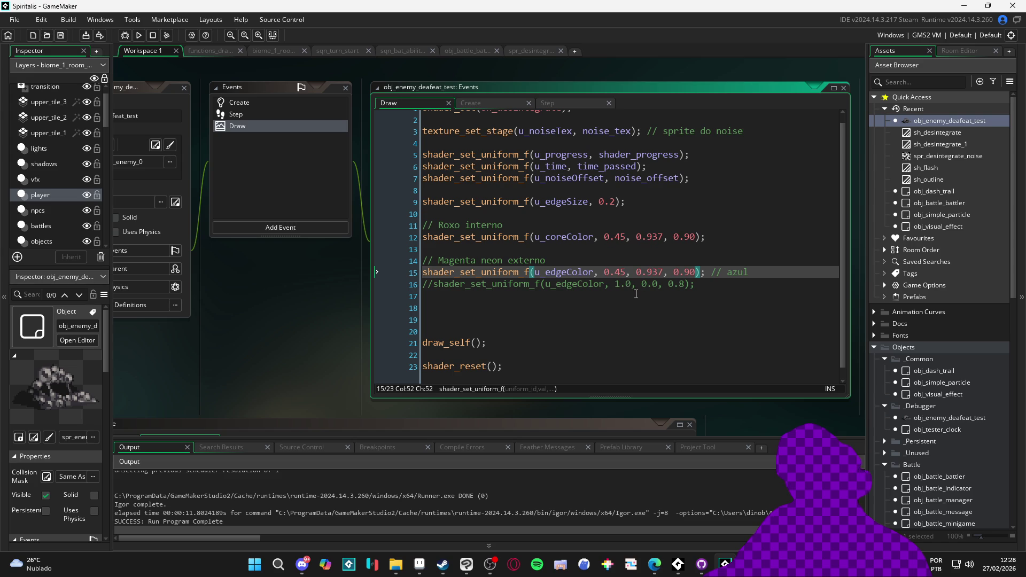
key("F5")
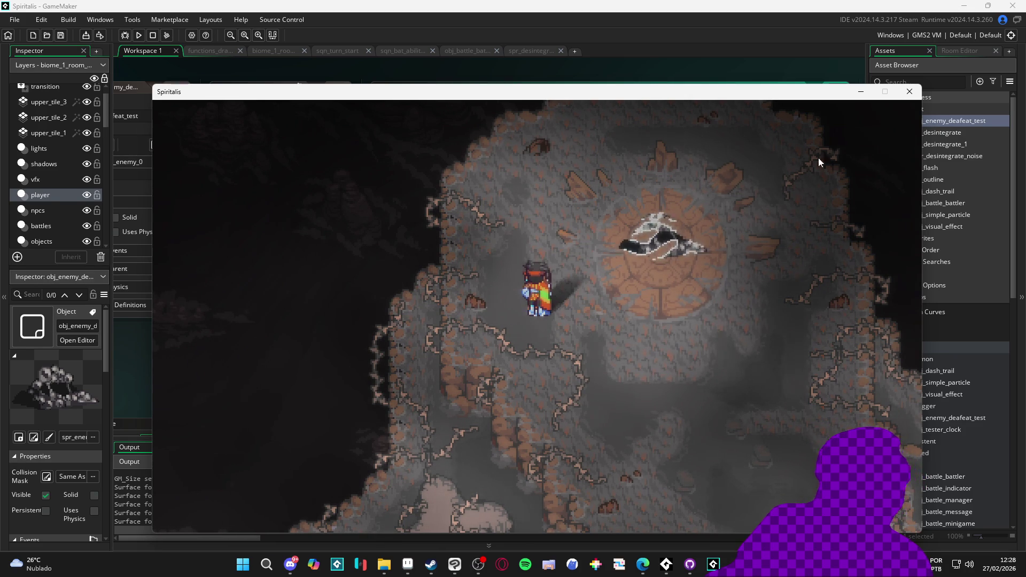
left_click(910, 92)
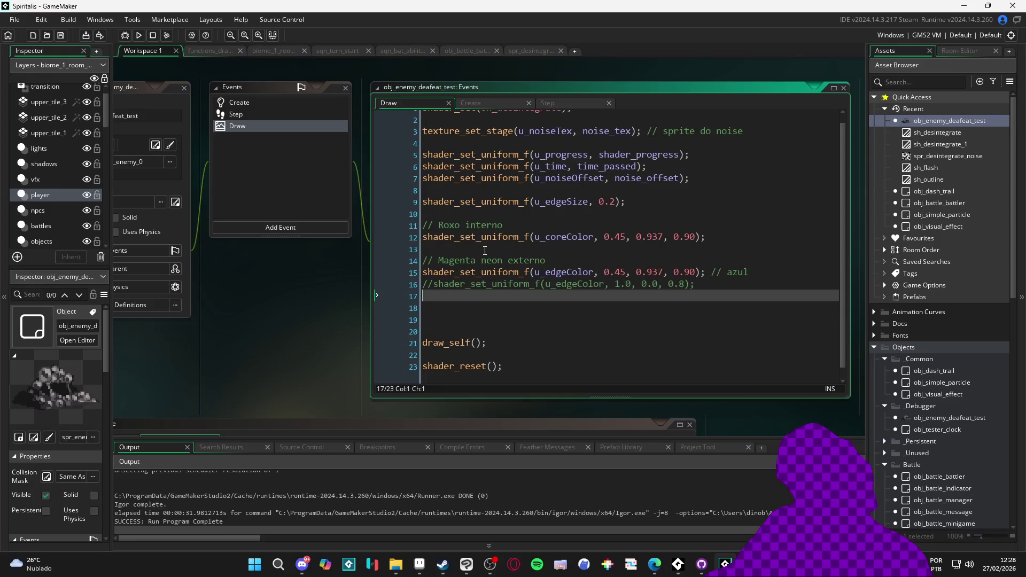
- Test the game with the core colour lines commented out
left_click_drag(486, 250, 426, 227)
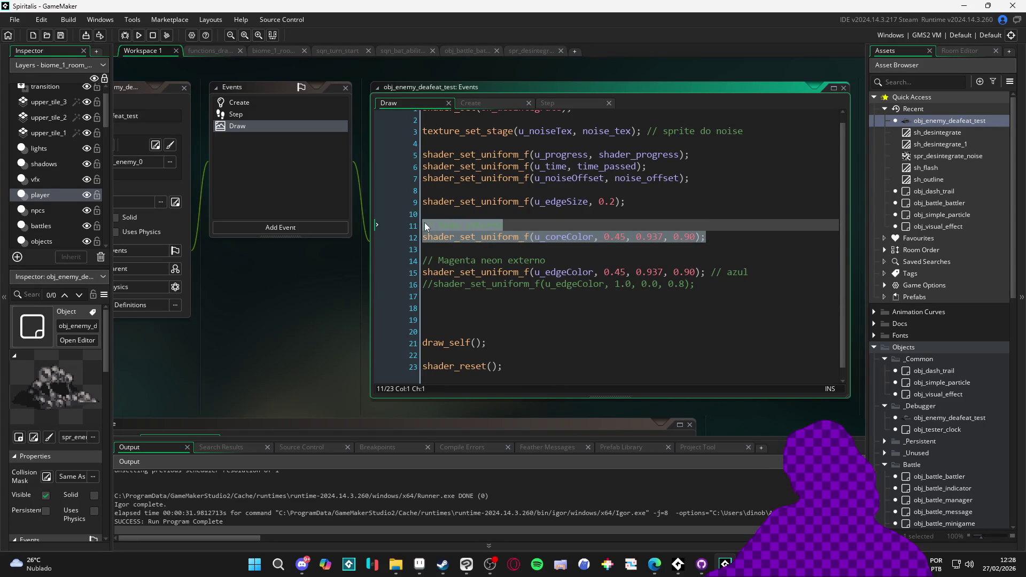
key("ctrl+k")
key("F5")
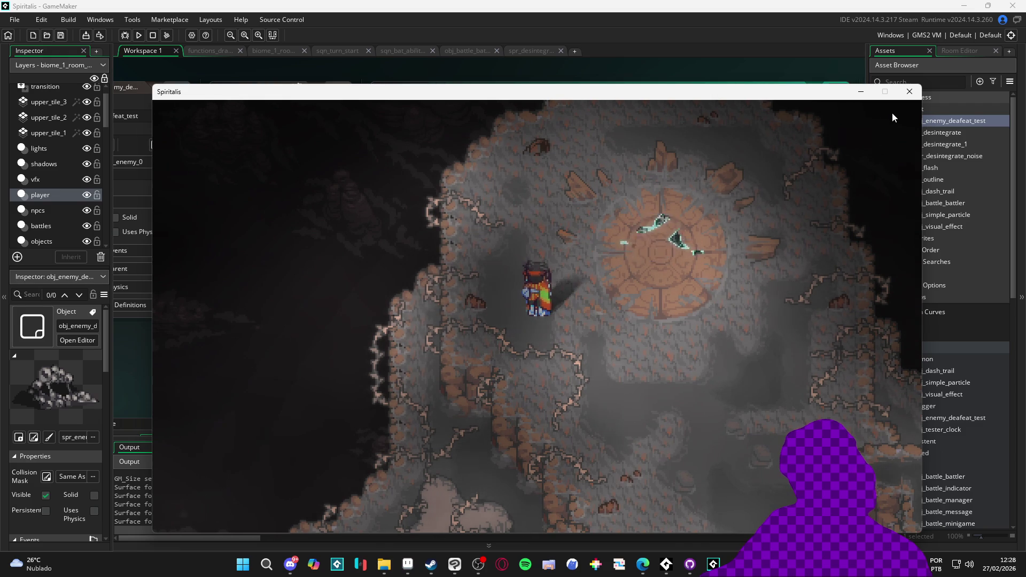
left_click(909, 92)
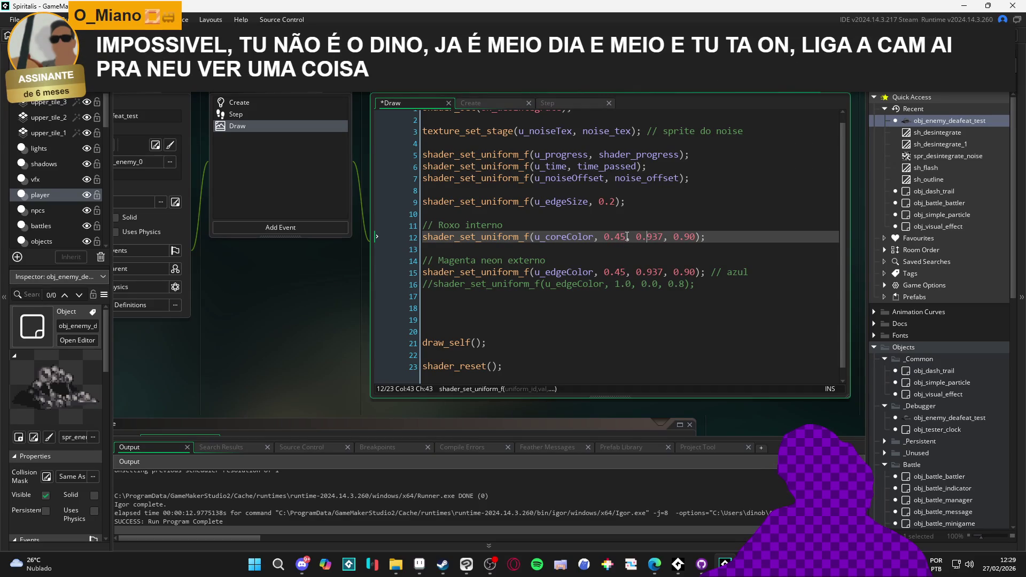
- Set u_coreColor to grey 0.5, 0.5, 0.5 and run the game to check it
left_click_drag(626, 236, 605, 236)
type(".5")
key("Left")
key("Left")
type("0")
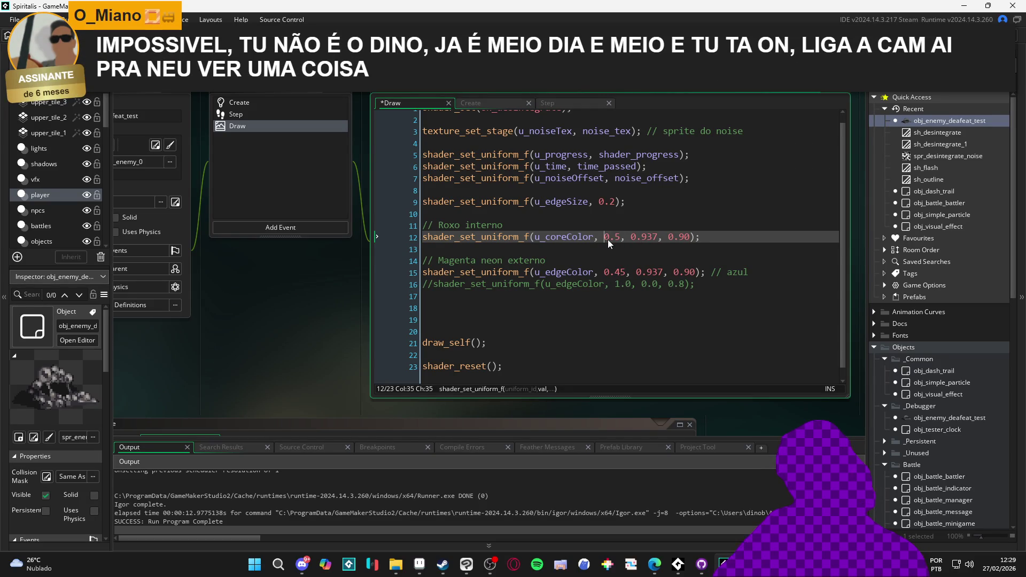
key("Right")
key("Right")
key("Right")
key("shift+Right")
key("shift+Right")
key("shift+Right")
type("5")
key("Right")
key("Right")
key("Right")
key("shift+Right")
key("shift+Right")
type("5")
key("F5")
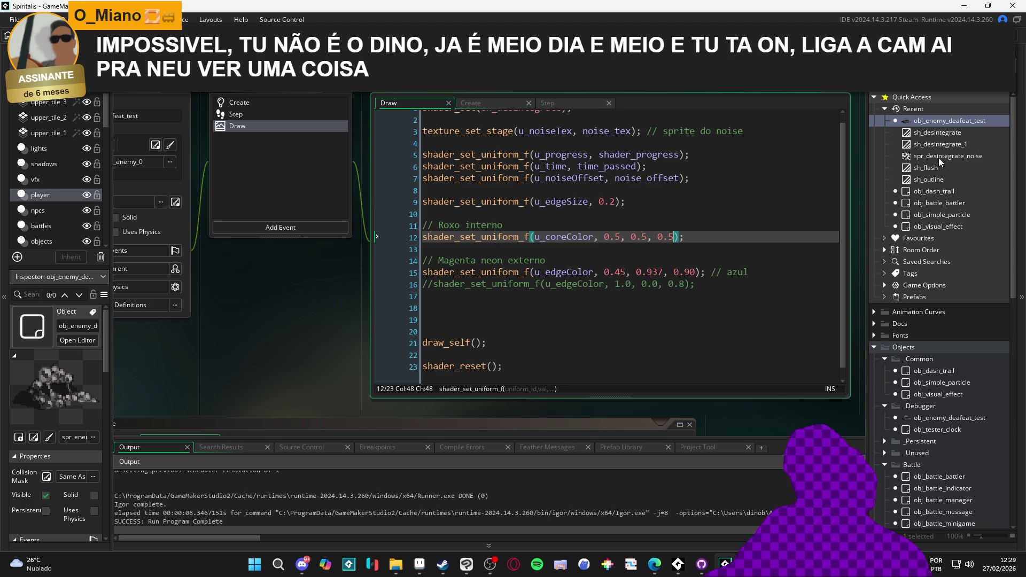
double_click(964, 133)
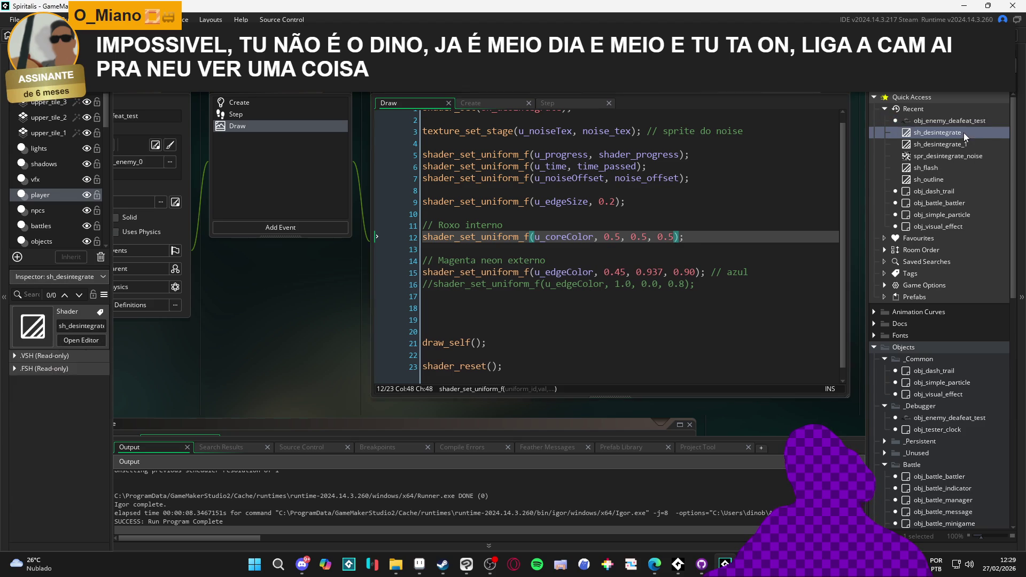
- Review the sh_desintegrate fragment code and select the vertical fade lines 52–53
scroll(363, 294, "up", 2)
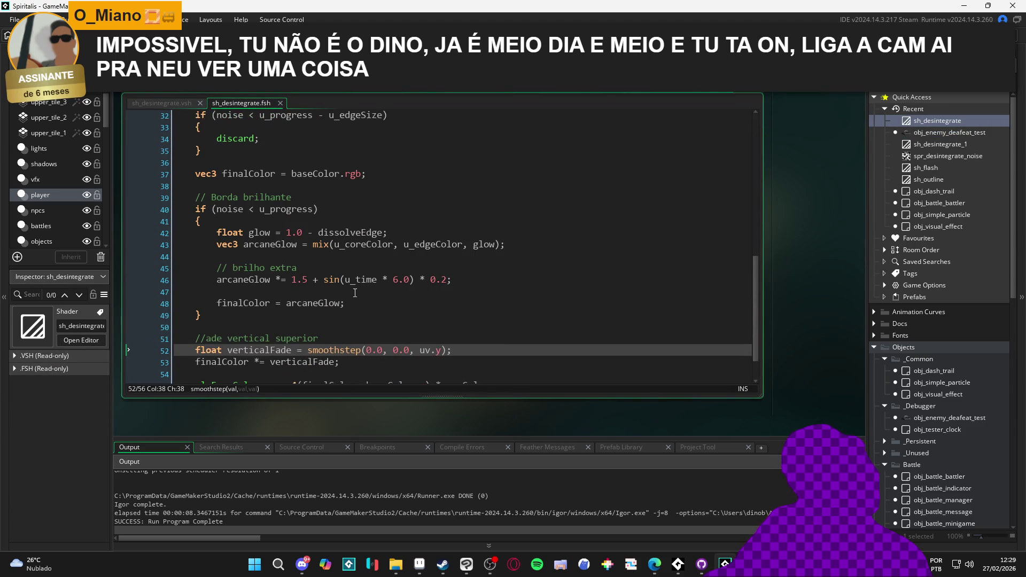
scroll(309, 295, "up", 3)
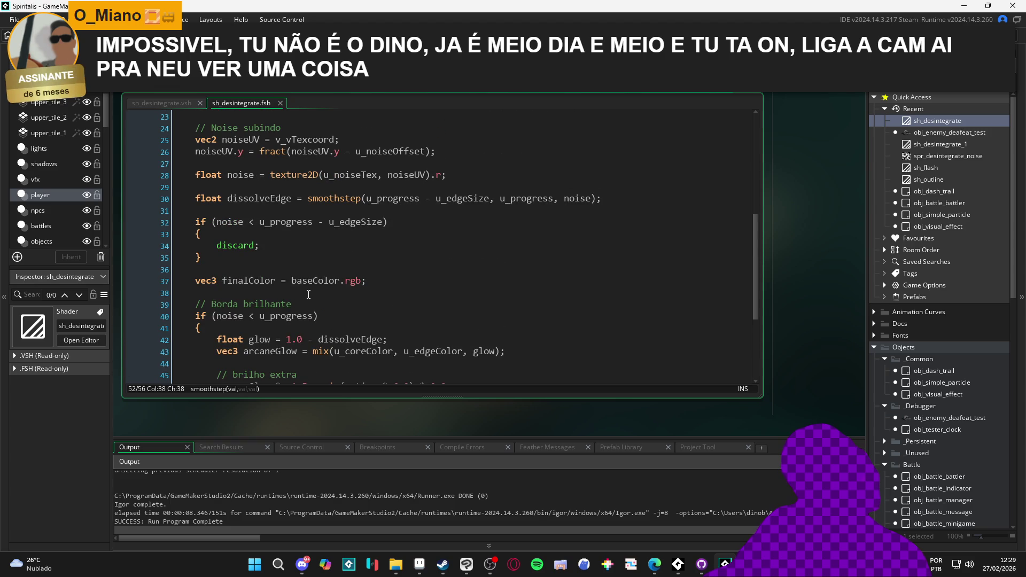
scroll(309, 293, "down", 2)
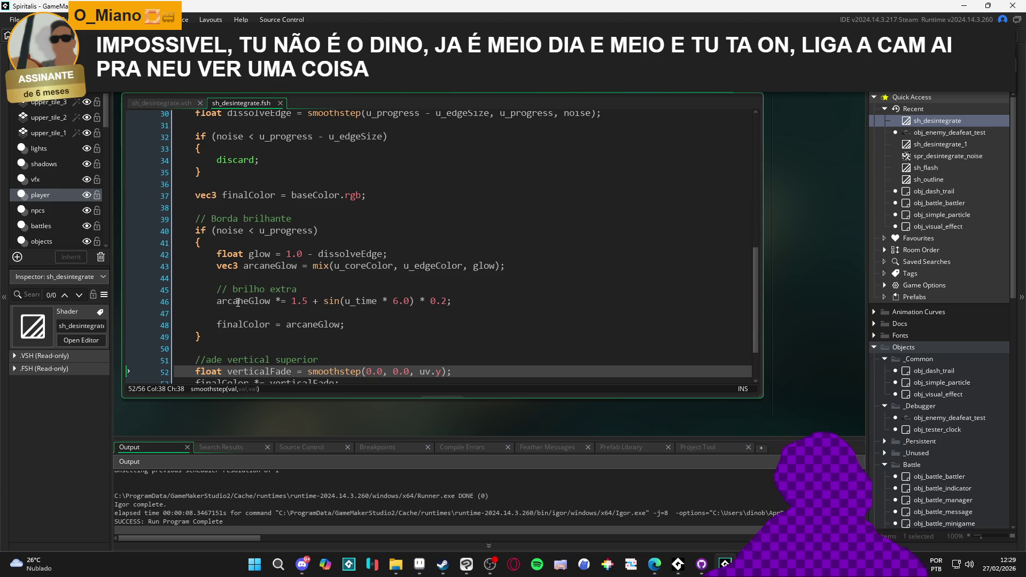
scroll(238, 303, "down", 1)
scroll(238, 302, "up", 4)
scroll(247, 287, "down", 3)
scroll(247, 287, "down", 2)
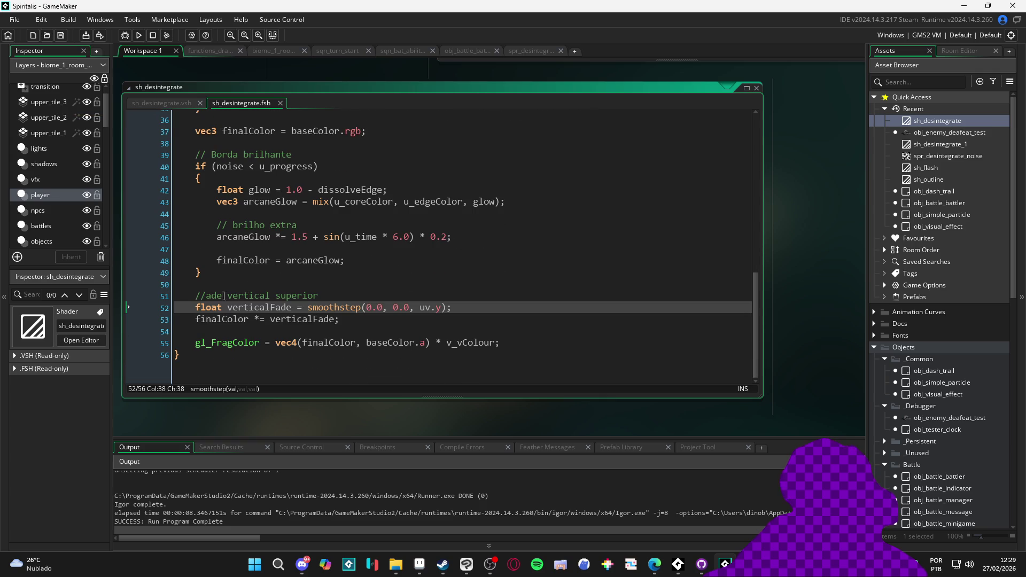
left_click_drag(186, 306, 395, 322)
- Comment out fade lines 52–53, change the extra glow multiplier from 1.5 to 0.1, and run
key("ctrl+k")
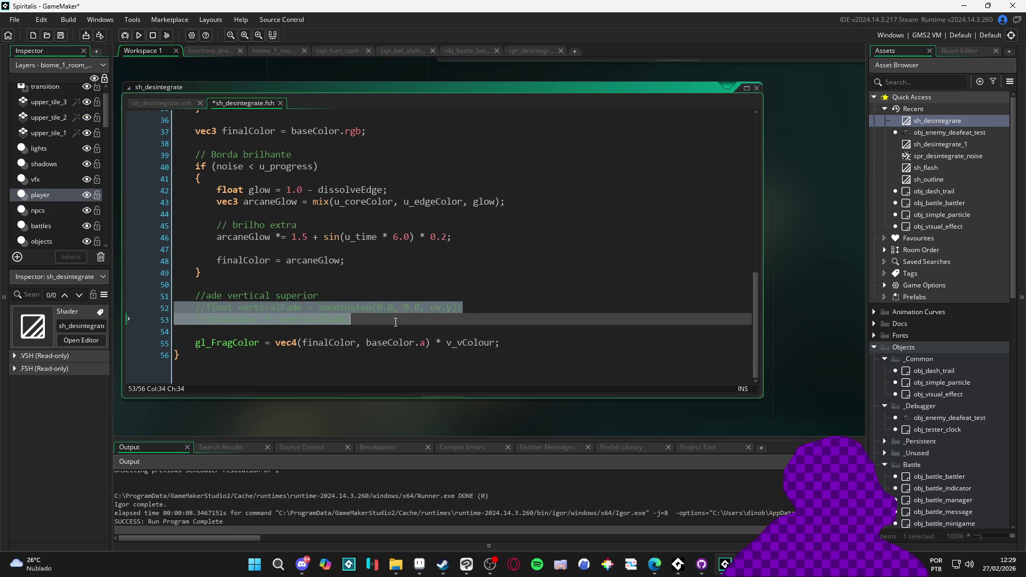
left_click(377, 236)
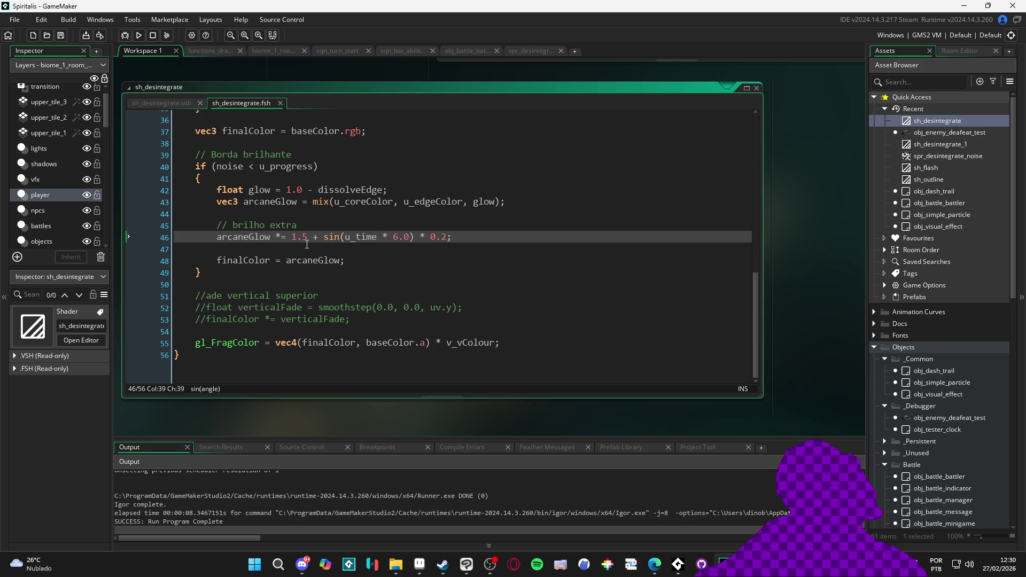
type("0.")
type("1")
key("F5")
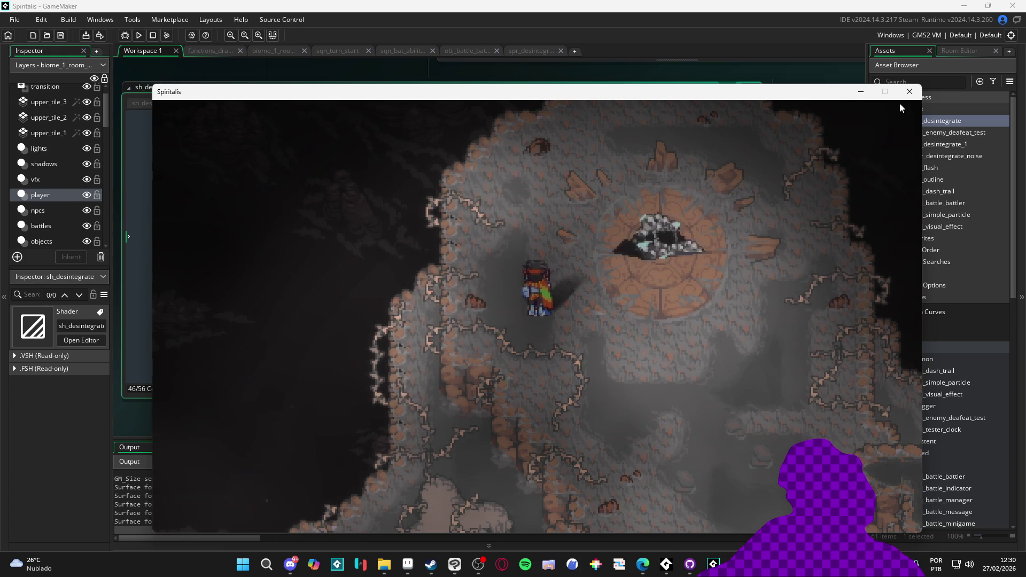
- Close the game, set u_edgeSize on Draw event line 9 to 0.4, and rerun
left_click(908, 93)
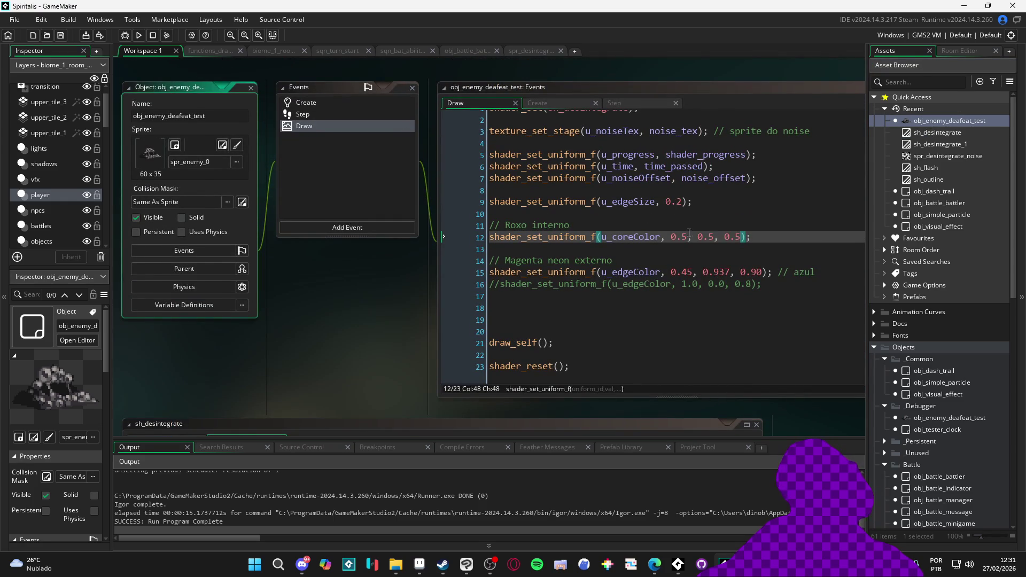
left_click(673, 202)
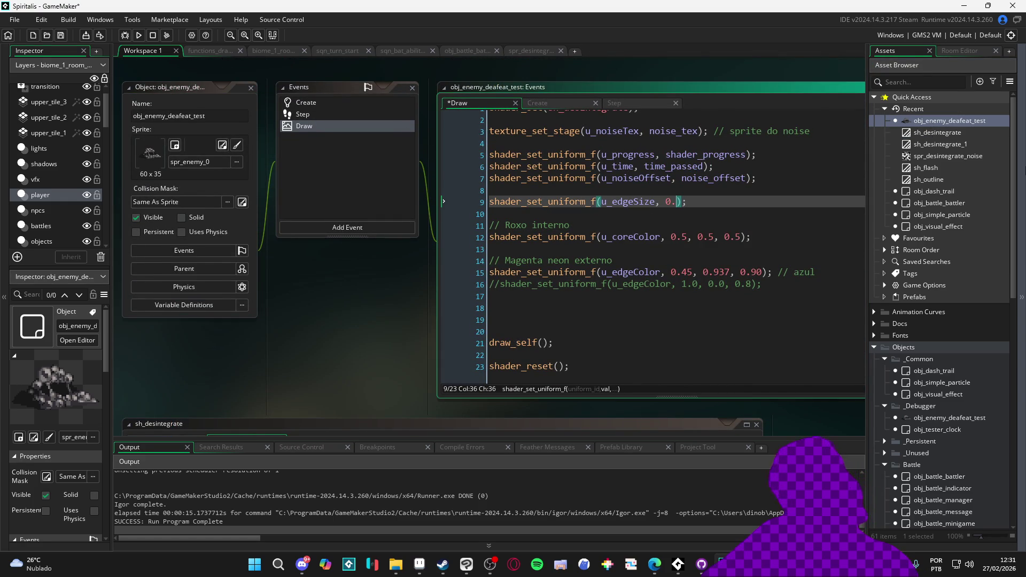
type("4")
key("F5")
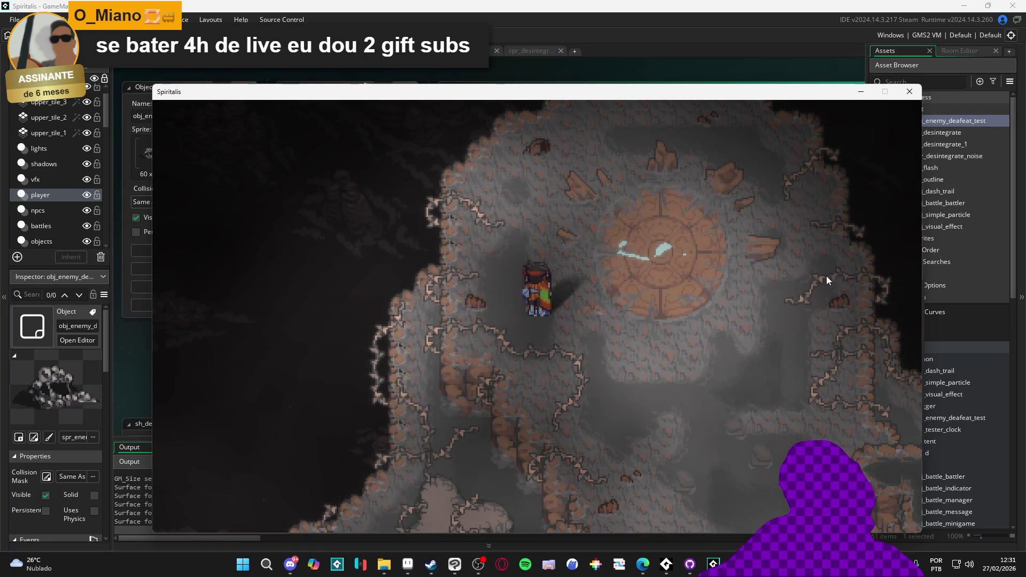
- Rerun the game from the Step event, trigger the disintegration with Space, then close it
left_click(902, 95)
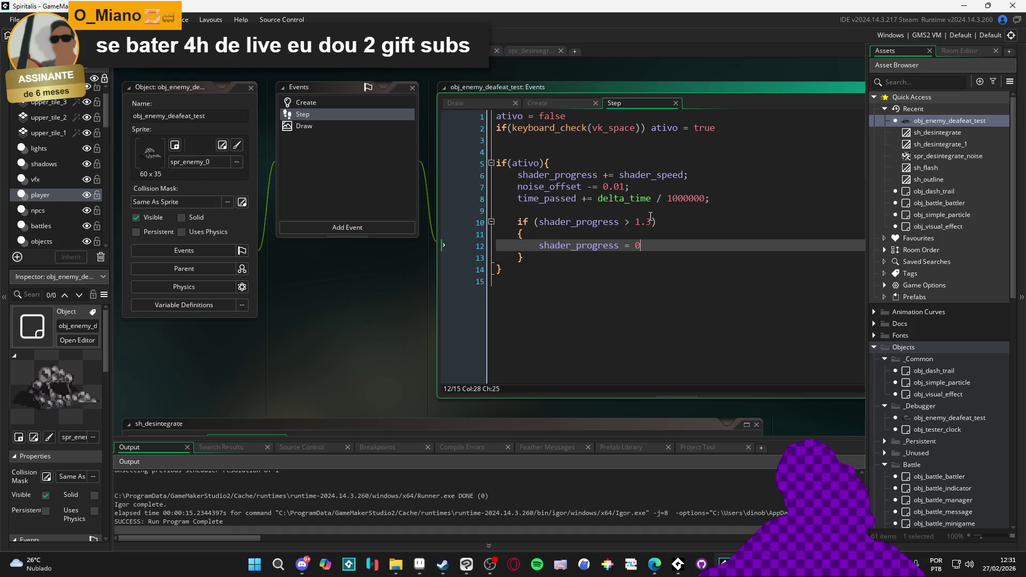
left_click(767, 218)
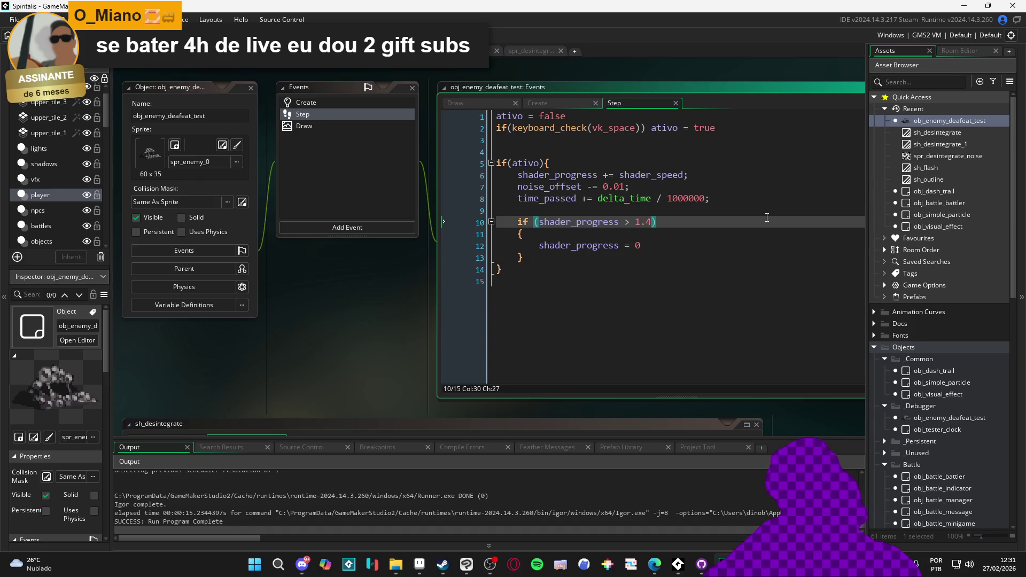
key("F5")
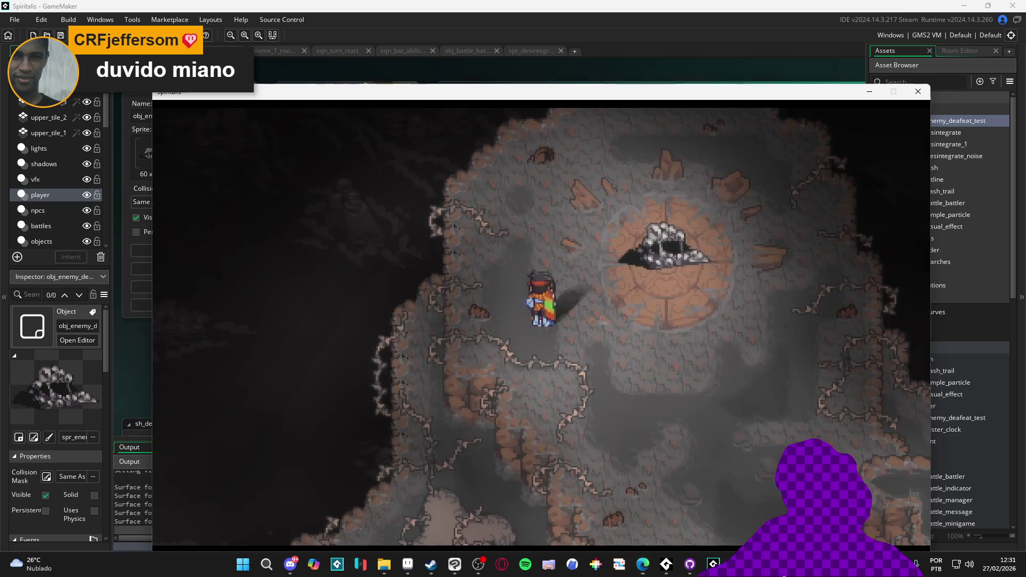
key("space")
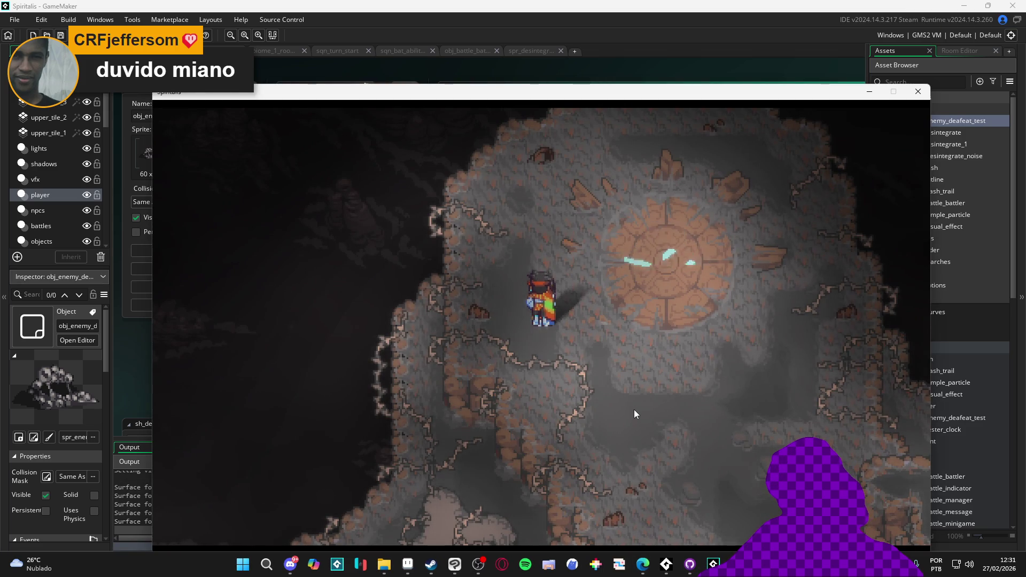
left_click(918, 91)
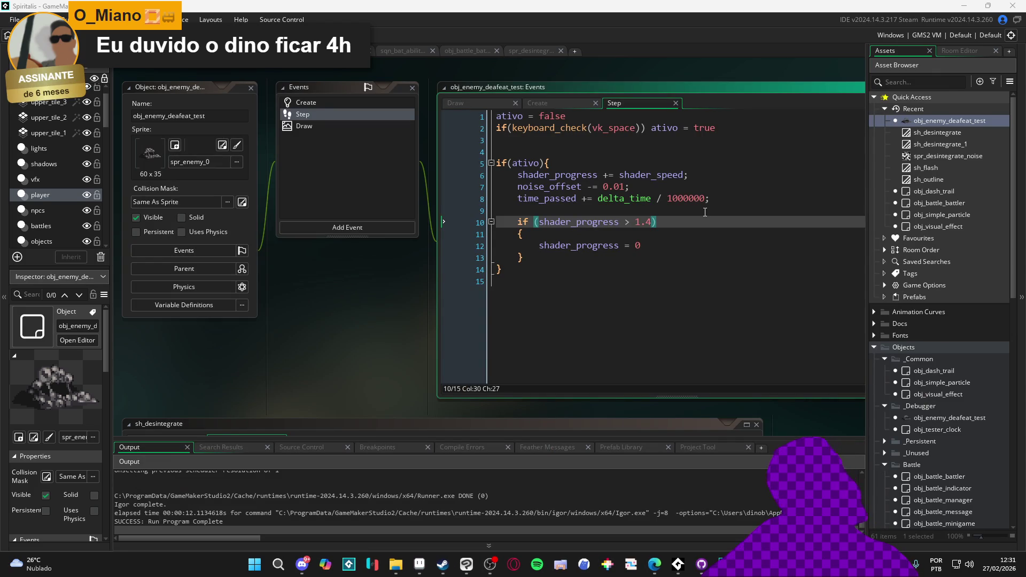
- Raise the shader_progress reset threshold from 1.4 to 1.6, run the game, and make it windowed
key("Left")
key("BackSpace")
type("6")
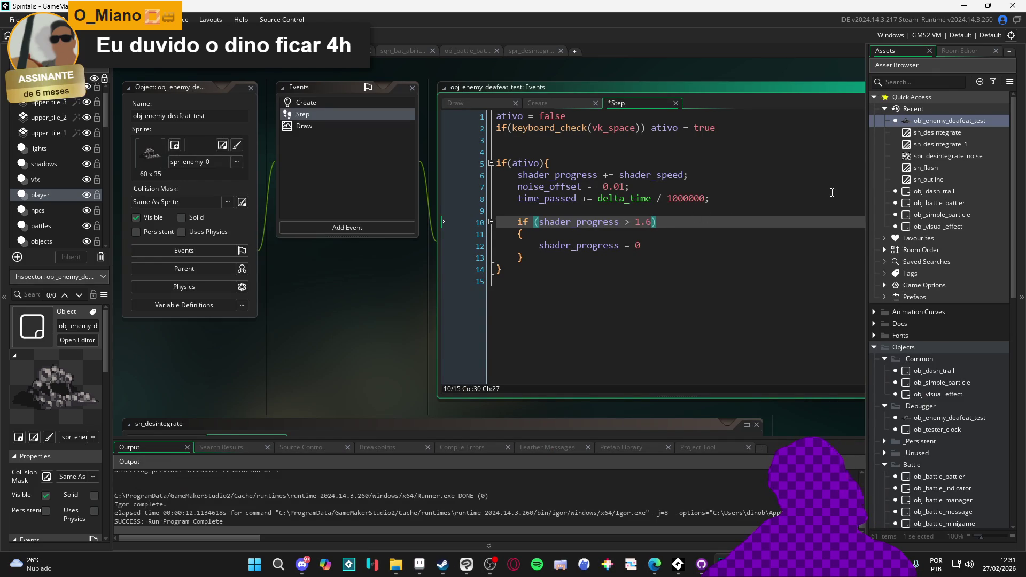
key("F5")
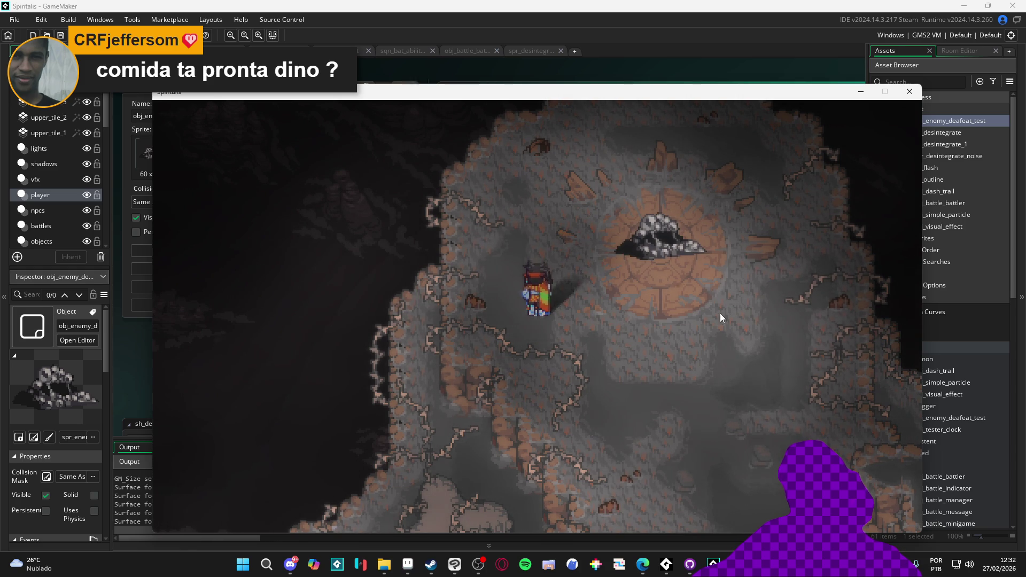
left_click(478, 565)
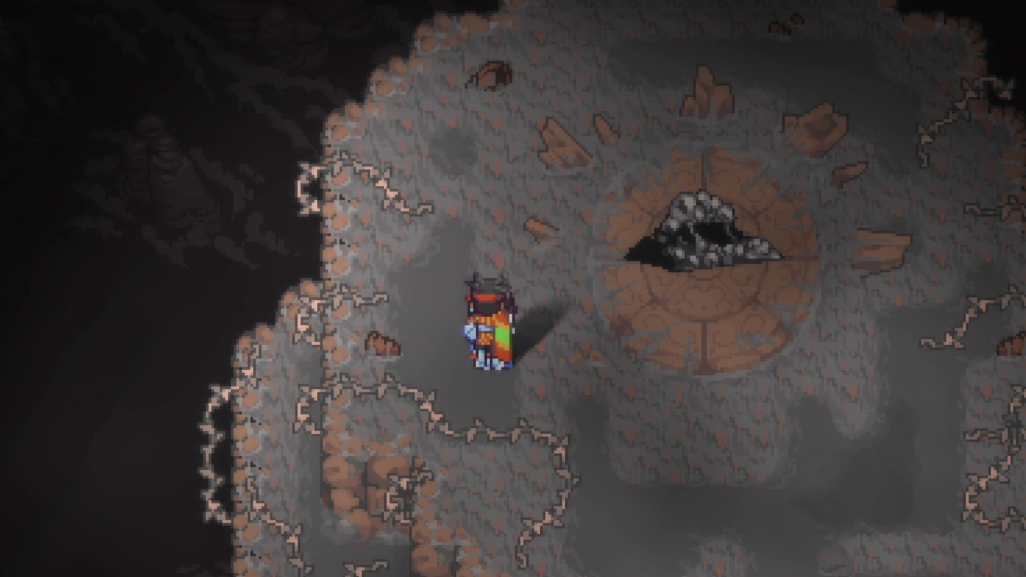
key("F11")
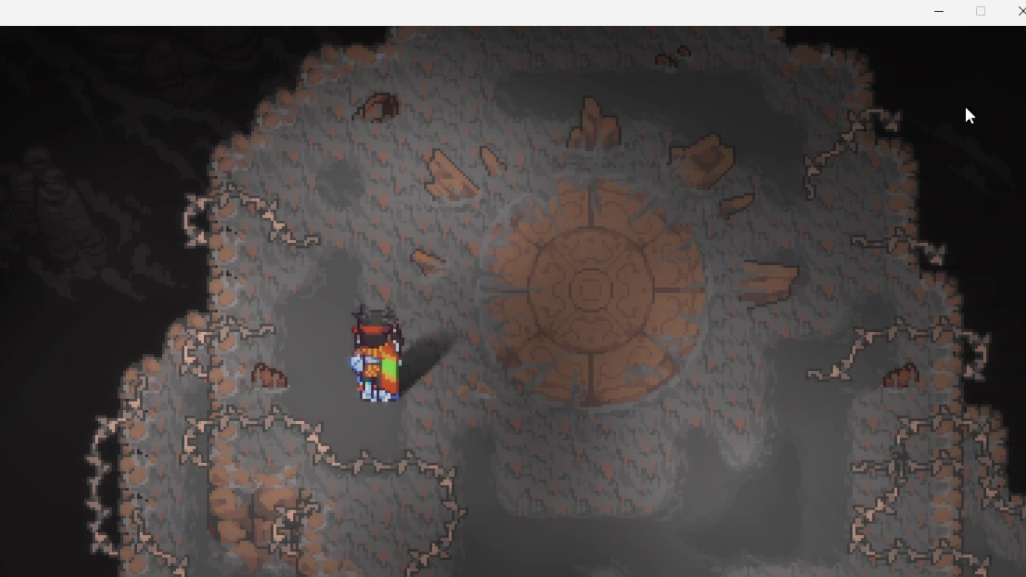
- Close the game and Alt-drag the cave enemy instance into three extra copies
left_click(1019, 16)
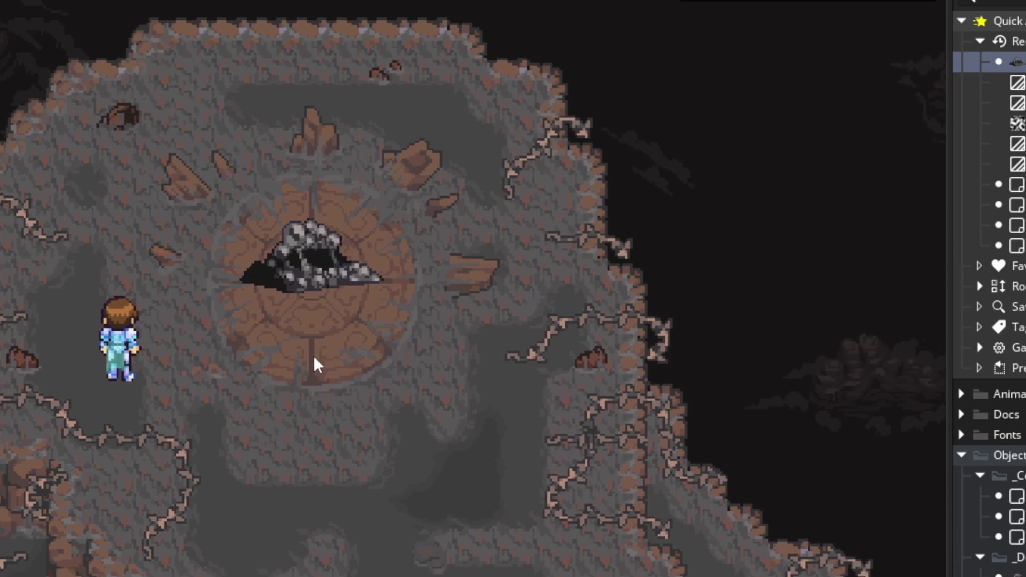
mouse_move(348, 286)
left_mouse_down()
mouse_move(493, 429)
mouse_move(447, 463)
mouse_move(101, 192)
mouse_move(107, 243)
left_mouse_up()
mouse_move(232, 263)
left_mouse_down()
mouse_move(594, 88)
mouse_move(492, 99)
mouse_move(355, 165)
mouse_move(379, 168)
mouse_move(378, 195)
mouse_move(362, 210)
left_mouse_up()
left_click_drag(293, 293, 280, 371)
left_click_drag(321, 227, 310, 259)
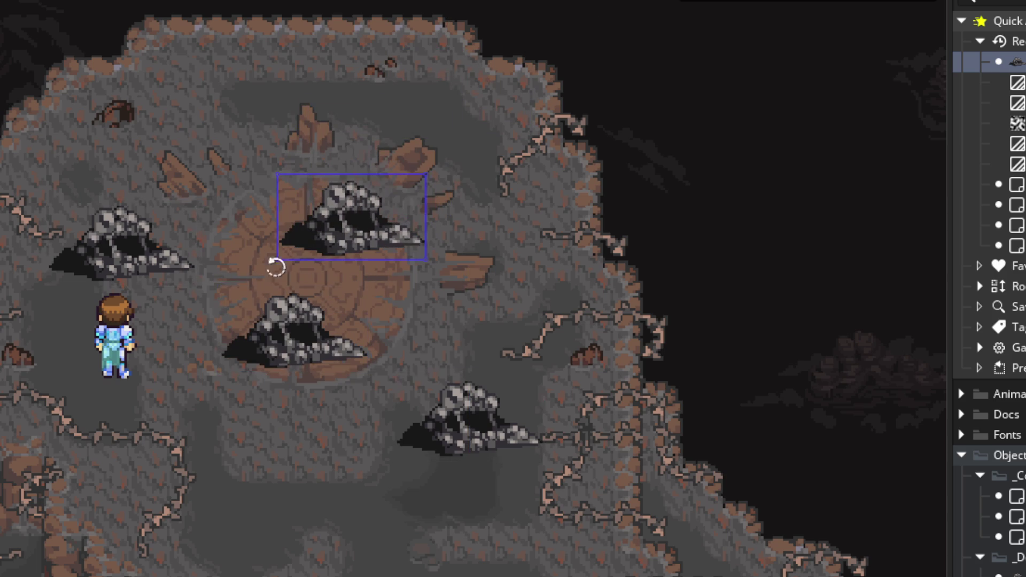
left_click_drag(165, 280, 197, 278)
- Reposition the four cave instances around the central circular platform
left_click(327, 229)
left_click(298, 355)
left_click_drag(299, 355, 291, 398)
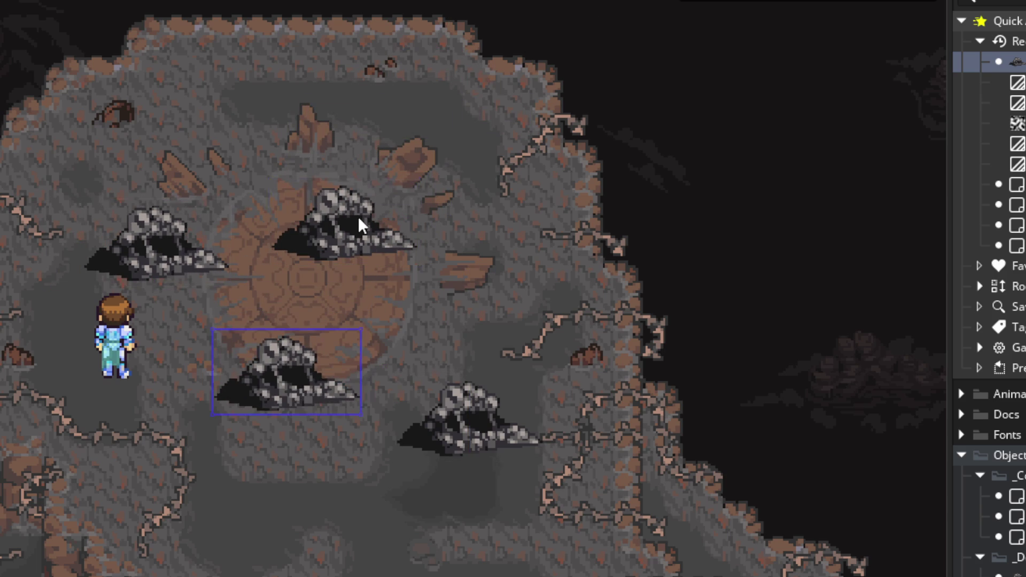
left_click_drag(358, 216, 362, 252)
left_click_drag(220, 265, 218, 287)
left_click_drag(454, 434, 438, 434)
left_click(297, 394)
left_click(368, 248)
left_click_drag(367, 249, 377, 242)
- Browse down the Sprites folder, selecting enemy sprites further down the list
scroll(989, 321, "down", 4)
scroll(989, 289, "down", 10)
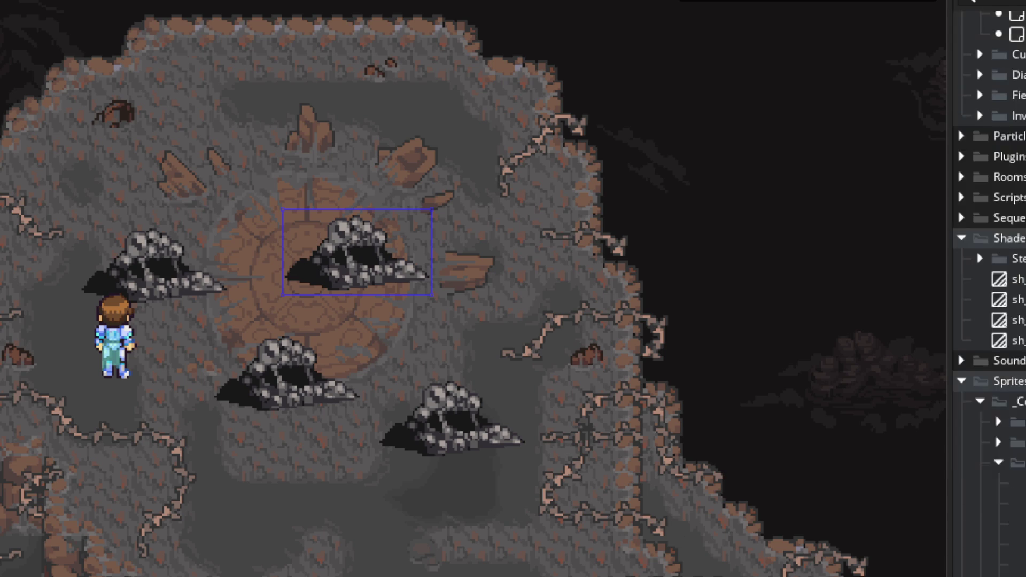
left_click(988, 369)
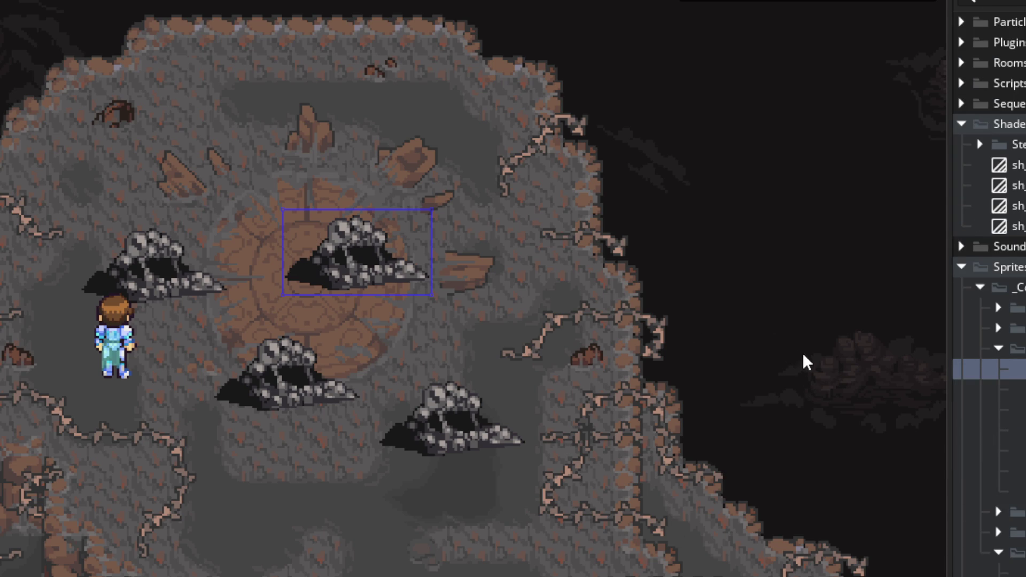
left_click(988, 471)
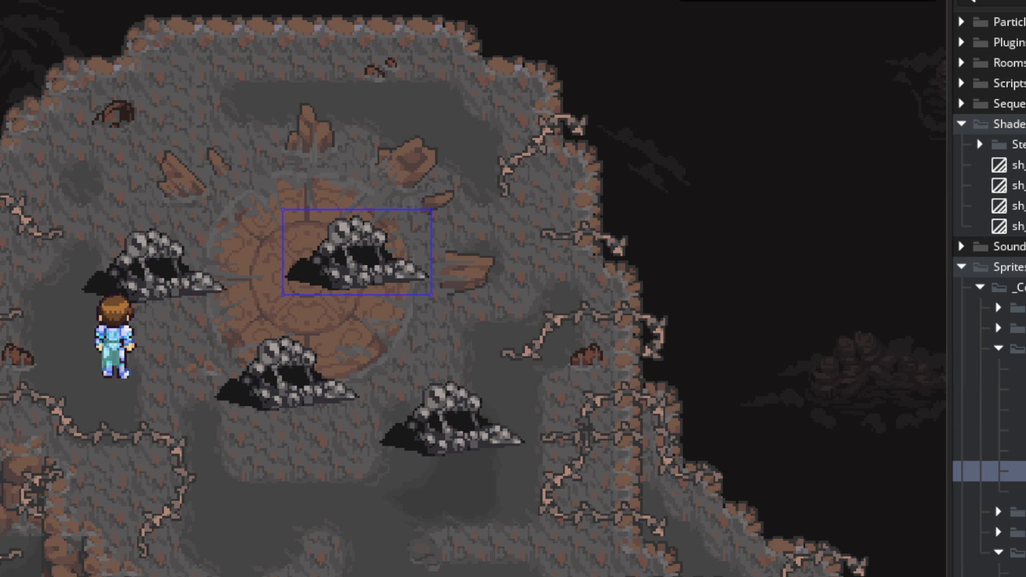
- Open the enemy object's Create event and begin a sprite_index = choose(spr_enemy_0, …) line
double_click(362, 282)
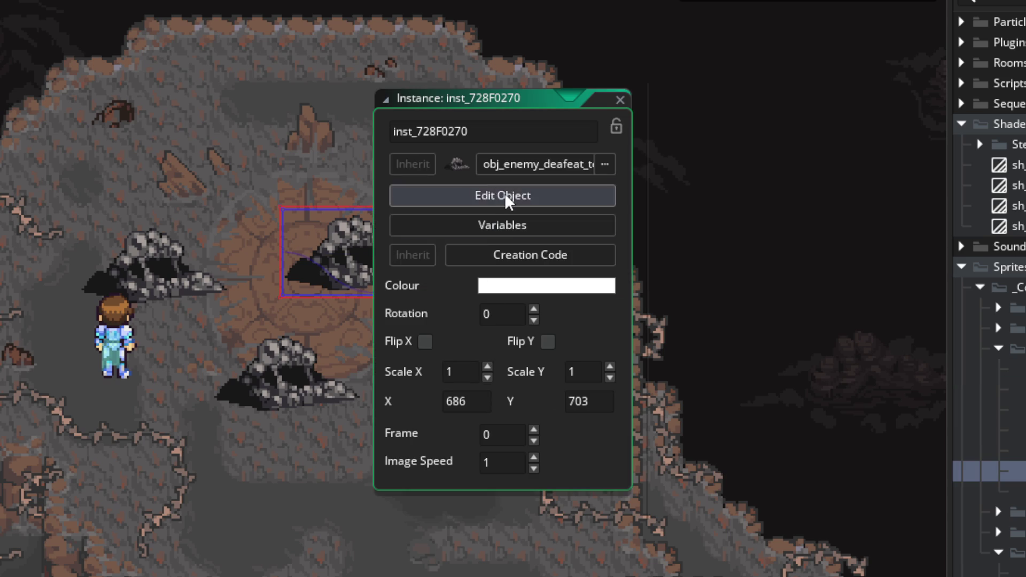
left_click(508, 194)
left_click(332, 174)
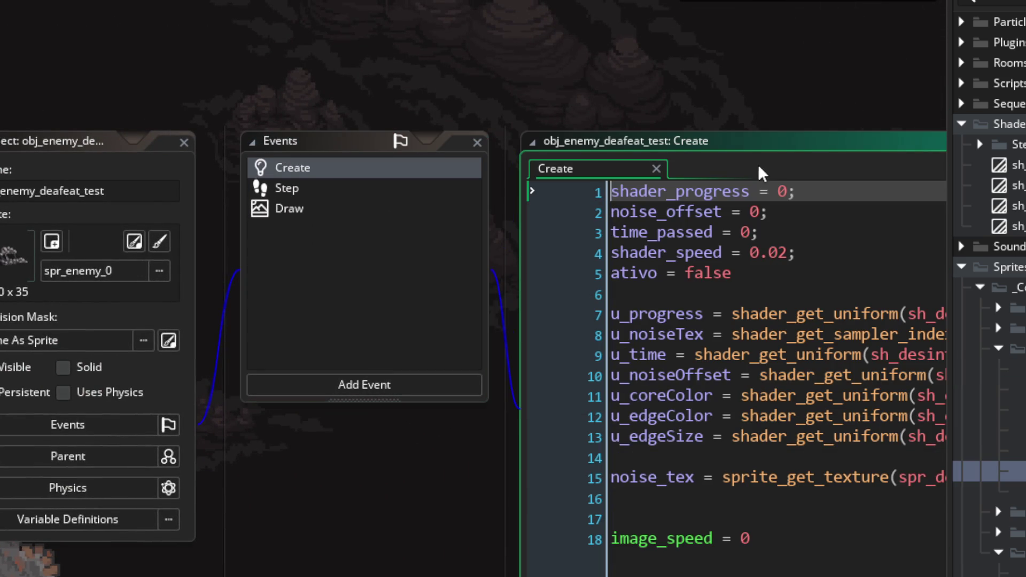
left_click(702, 293)
type("sprite")
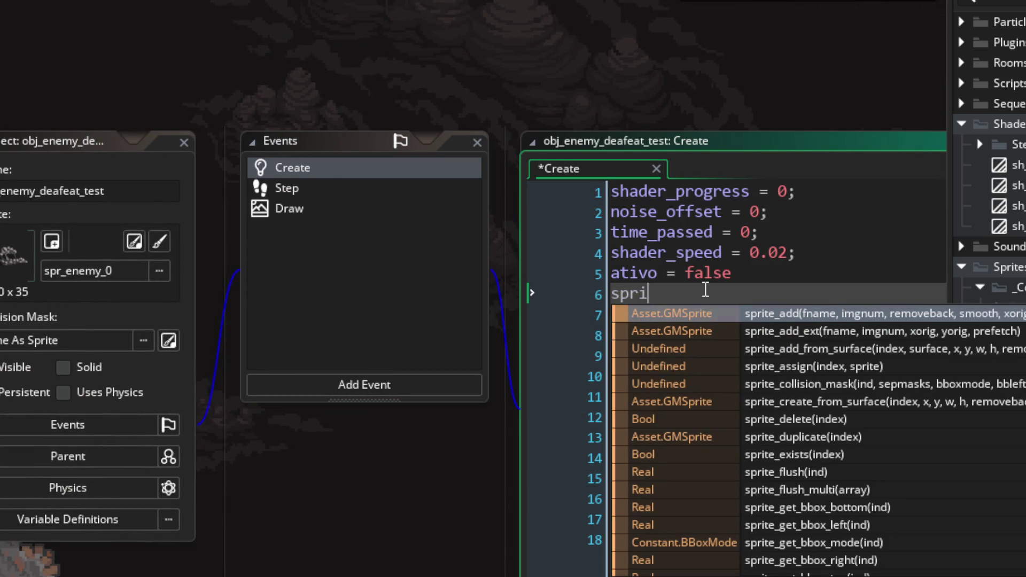
type("_index = cho")
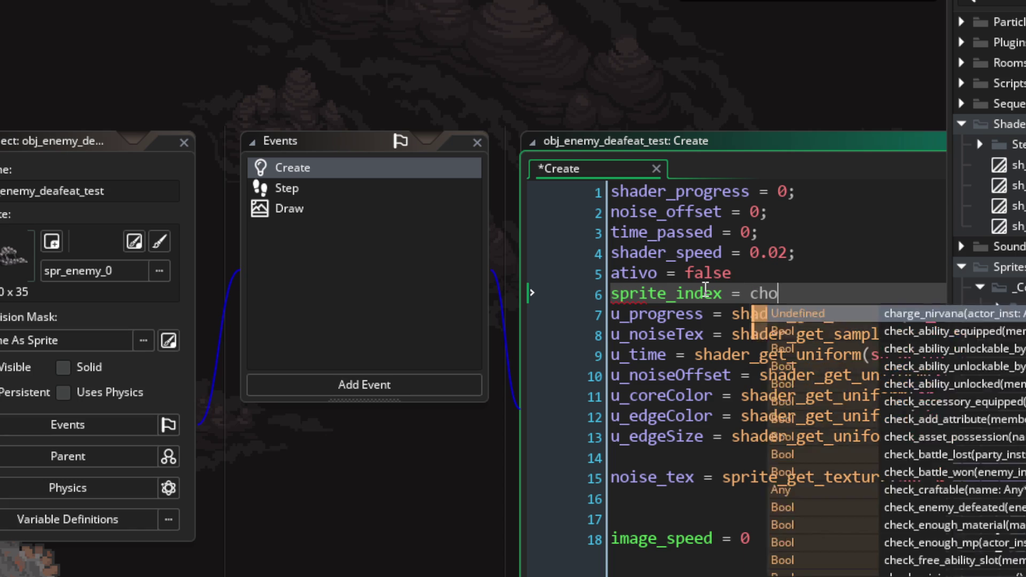
type("ose()")
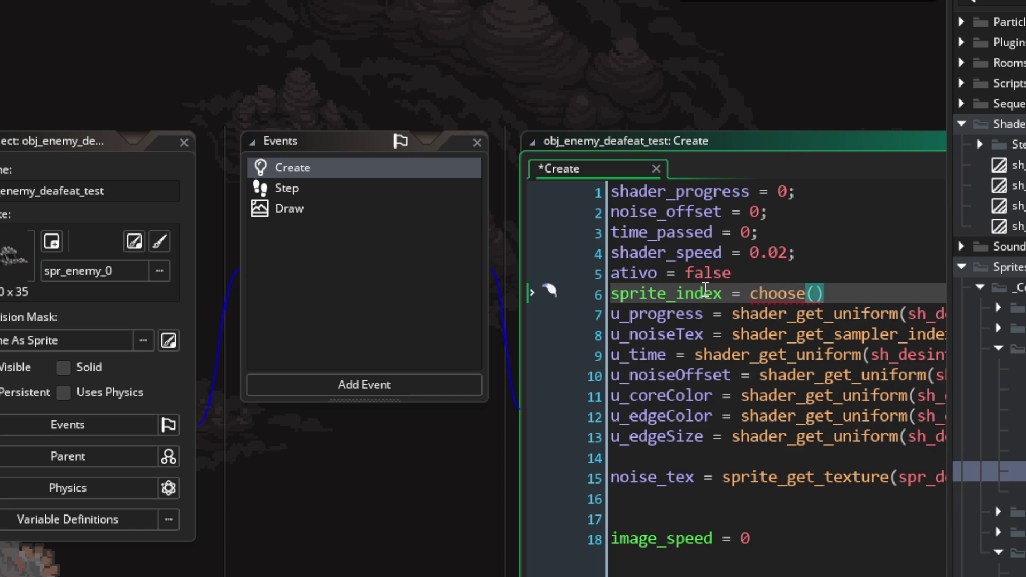
type("spr_enemy_0, s")
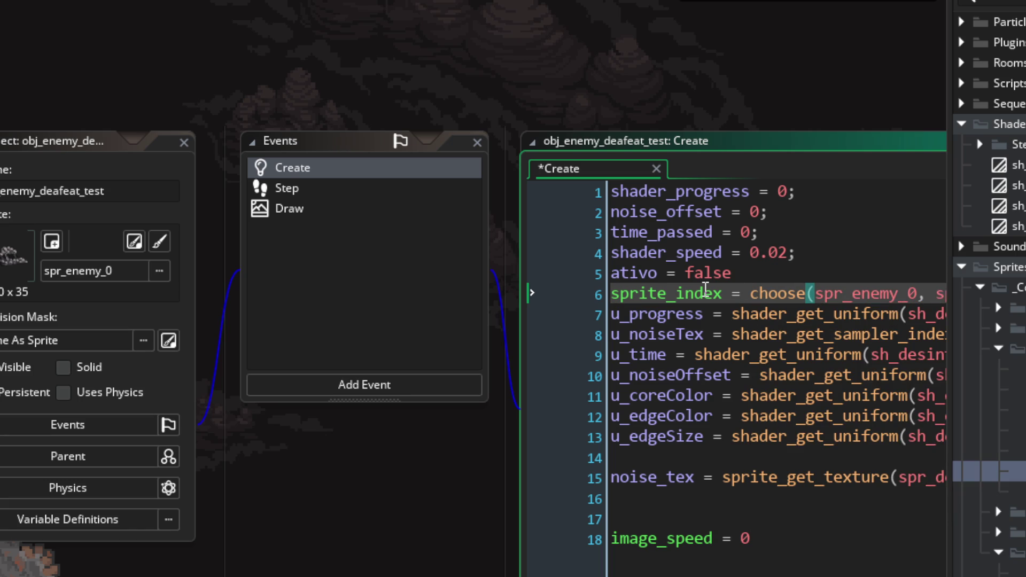
type("pr_enemy_")
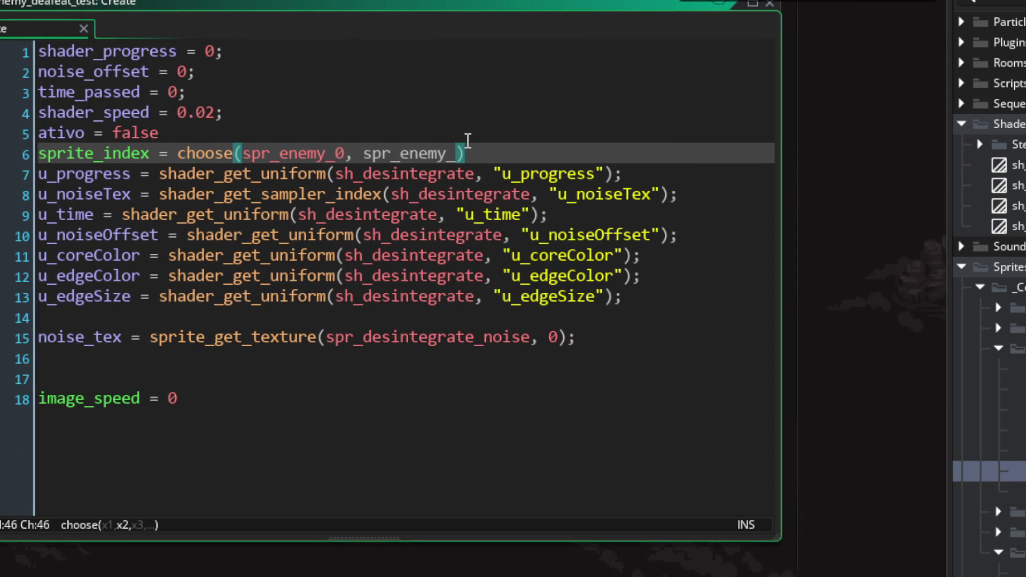
type("1, spr_enemy_2, spr_enemy_0")
- Extend the choice list through spr_enemy_5, close the test game, and open the hunched creature sprite
key("BackSpace")
type("3, spr_enemy_0")
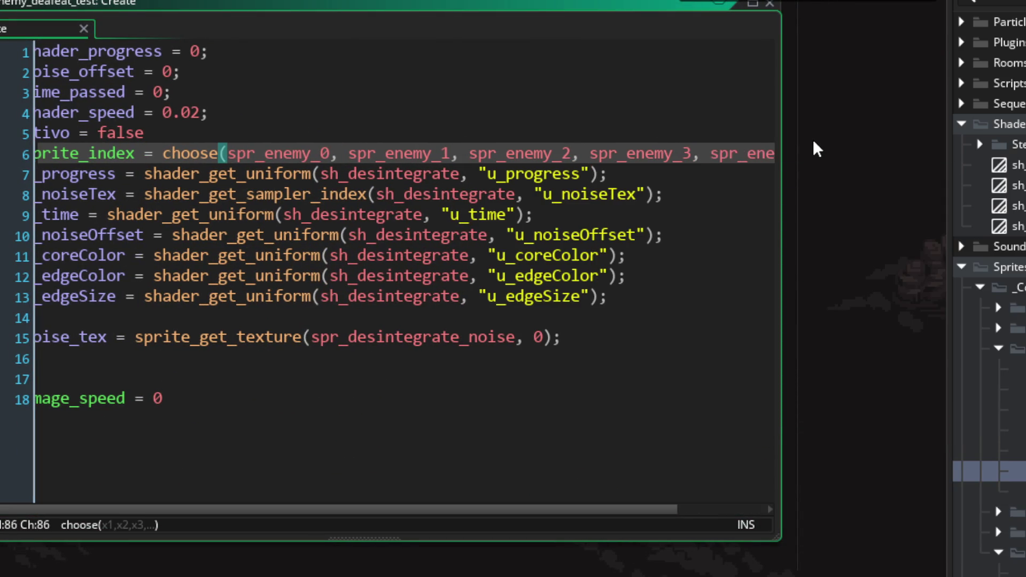
key("BackSpace")
type("4, spr_enemy_0")
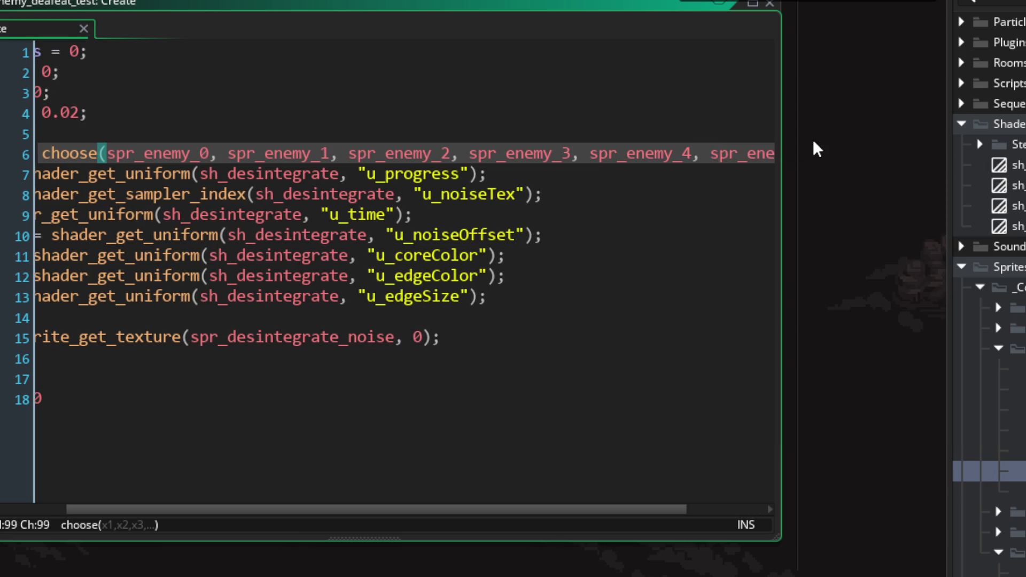
key("BackSpace")
type("5")
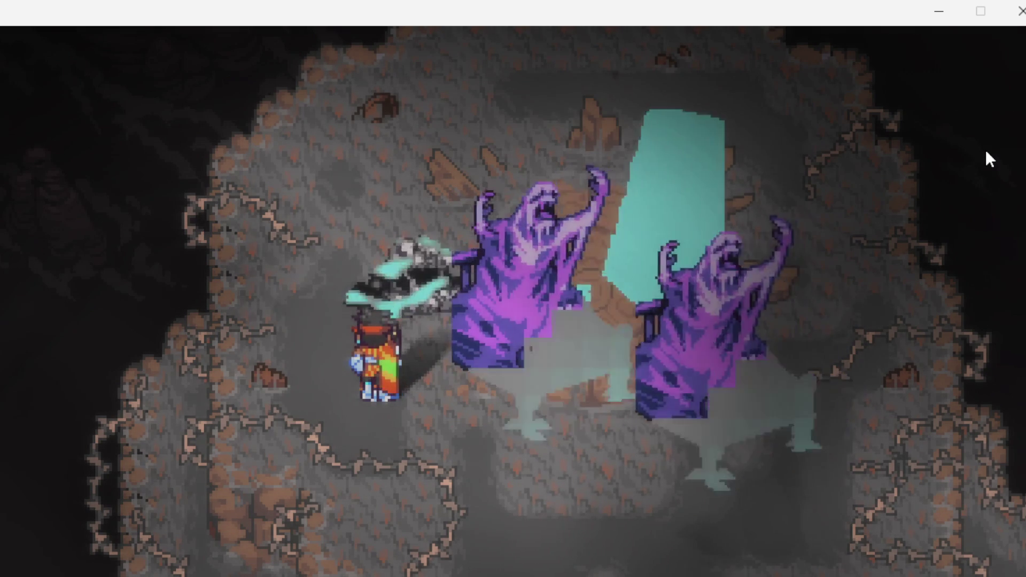
left_click(1021, 12)
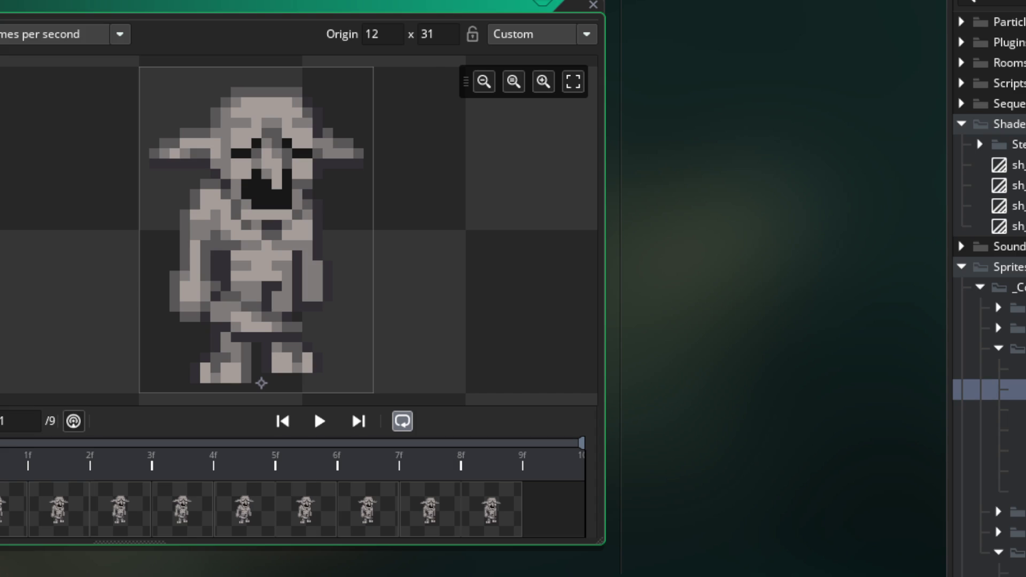
double_click(988, 409)
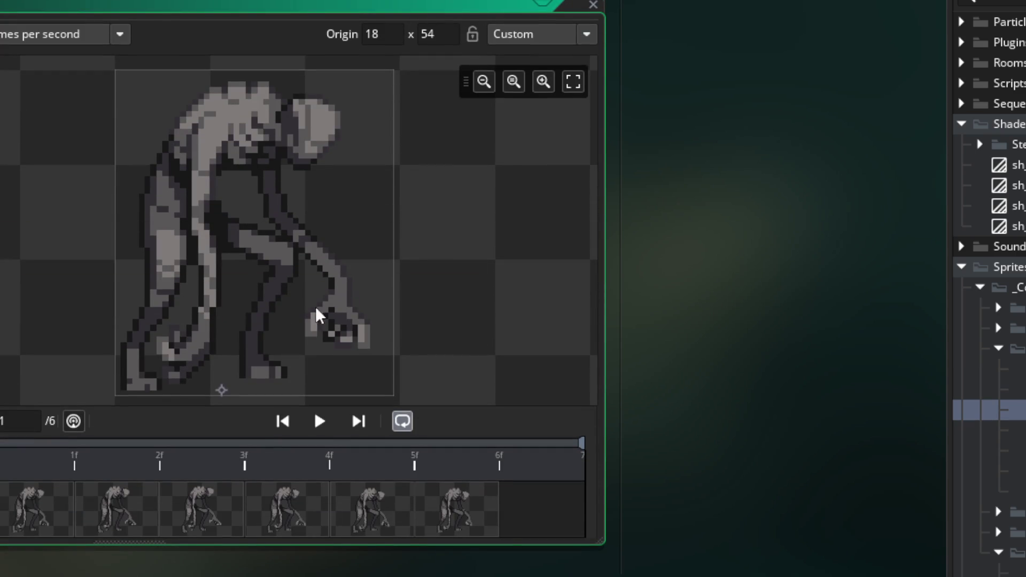
- Preview the lying blue creature and following enemy sprites, ending on the 18-frame pink-and-purple creature
double_click(988, 430)
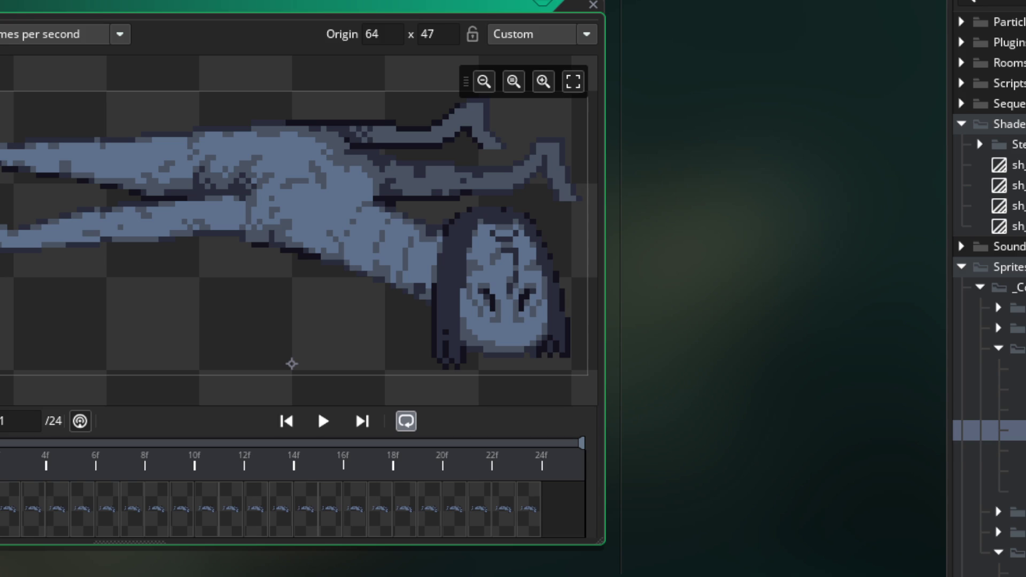
key("Down")
key("Return")
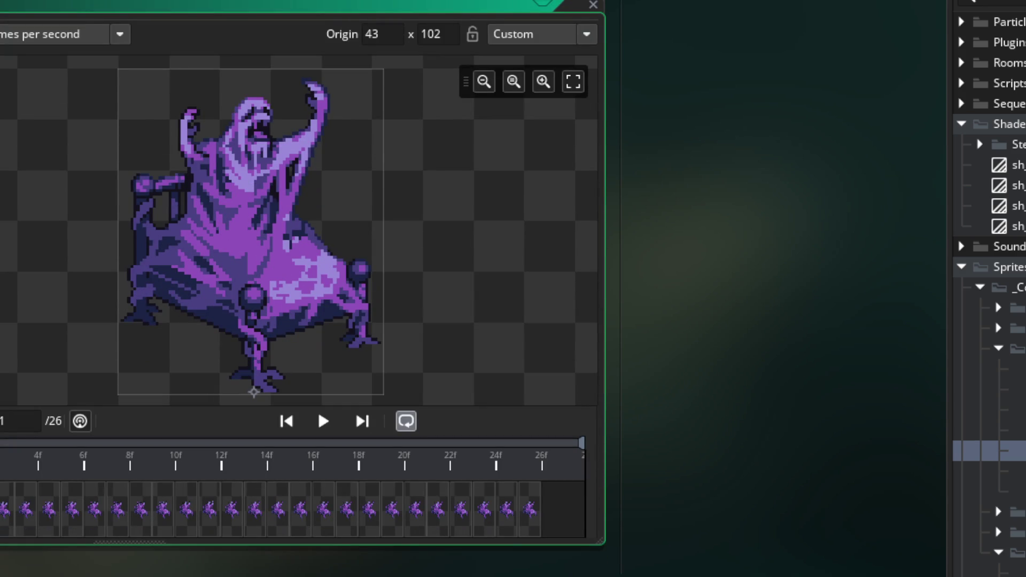
key("Down")
key("Return")
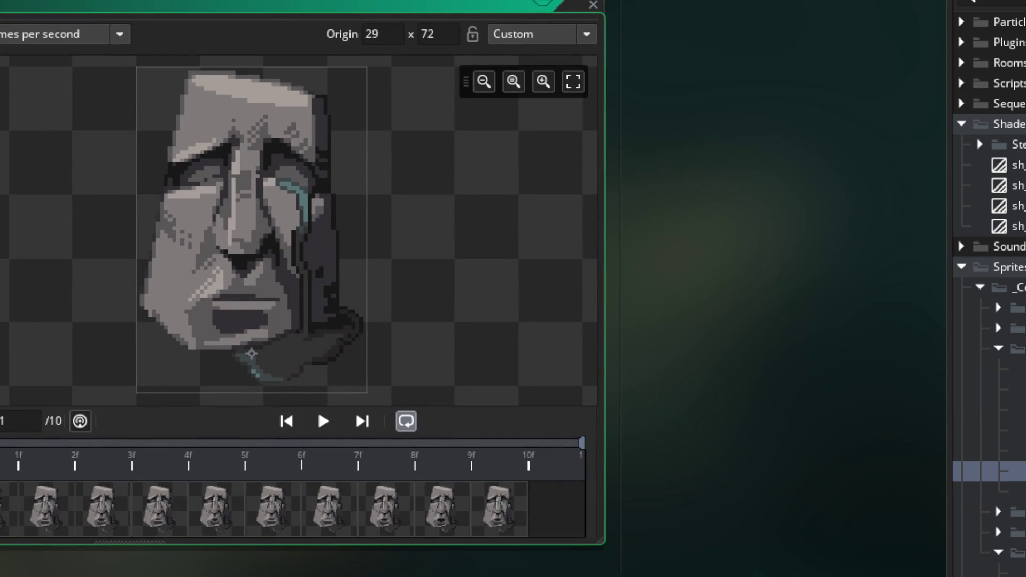
key("Down")
key("Return")
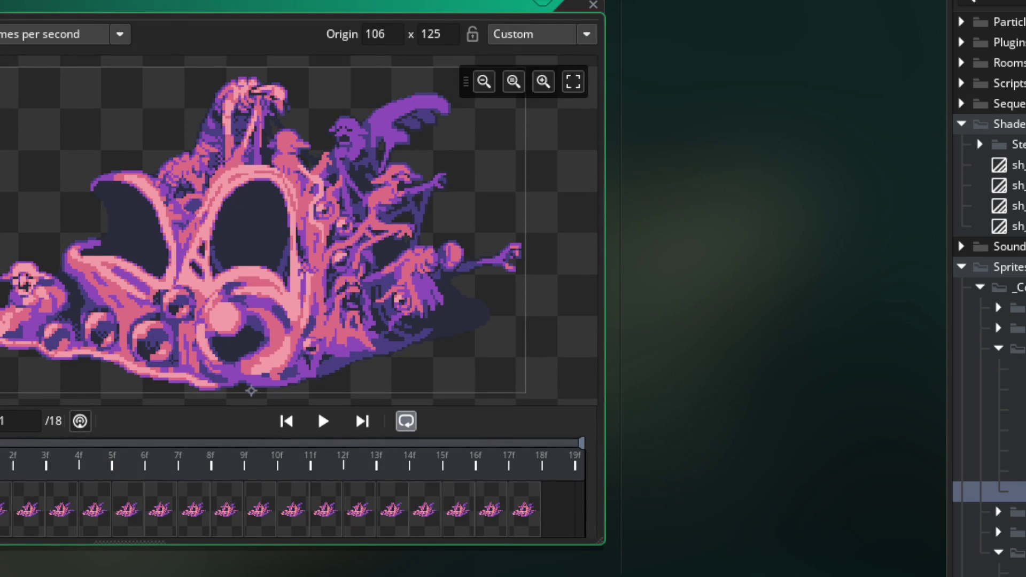
left_click(1000, 430)
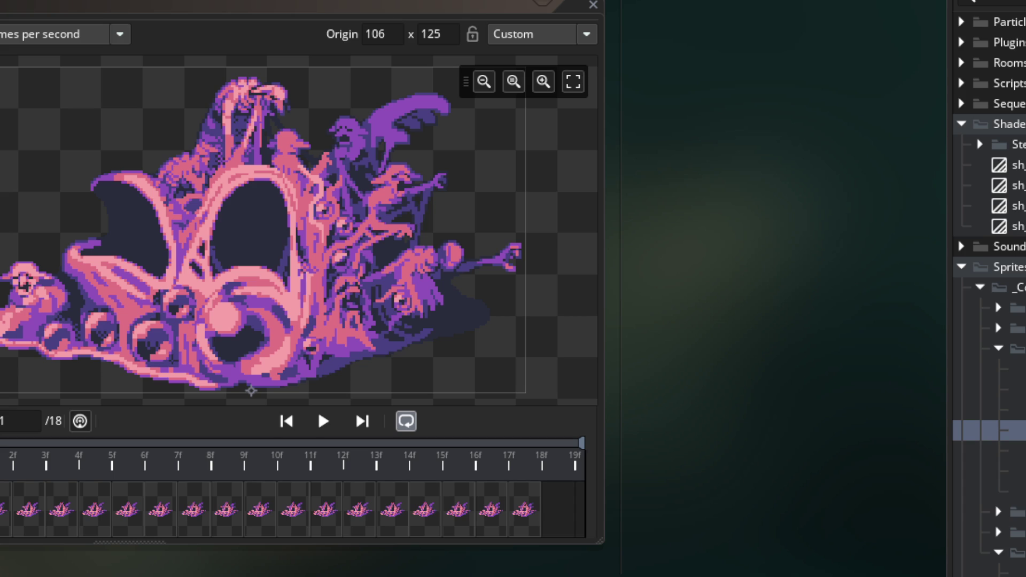